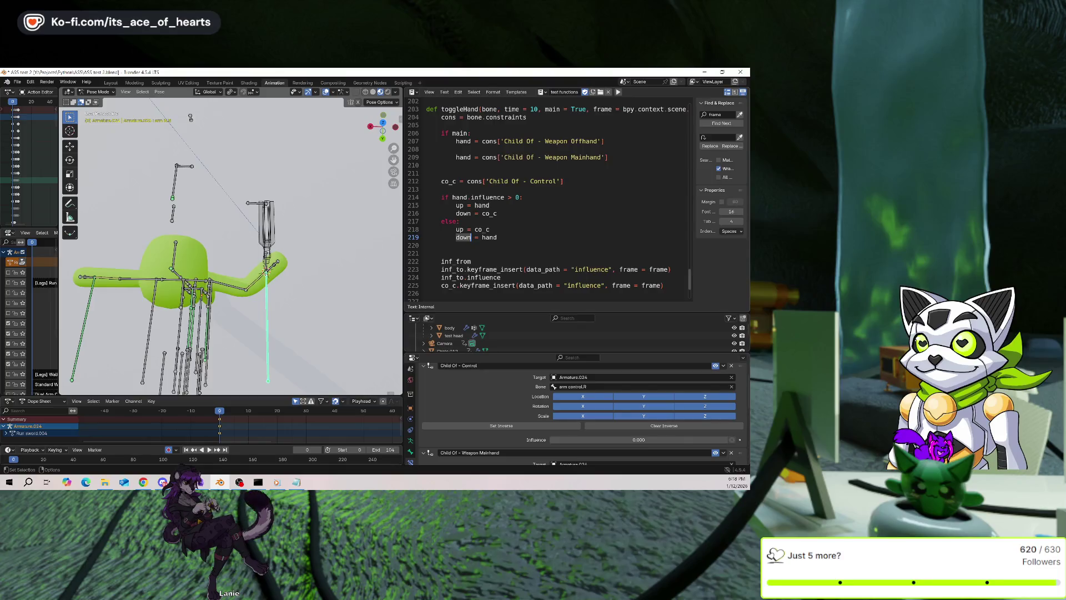
# Replace the leftover inf_from text on line 222, typing 'down' in its place
pyautogui.write('down')
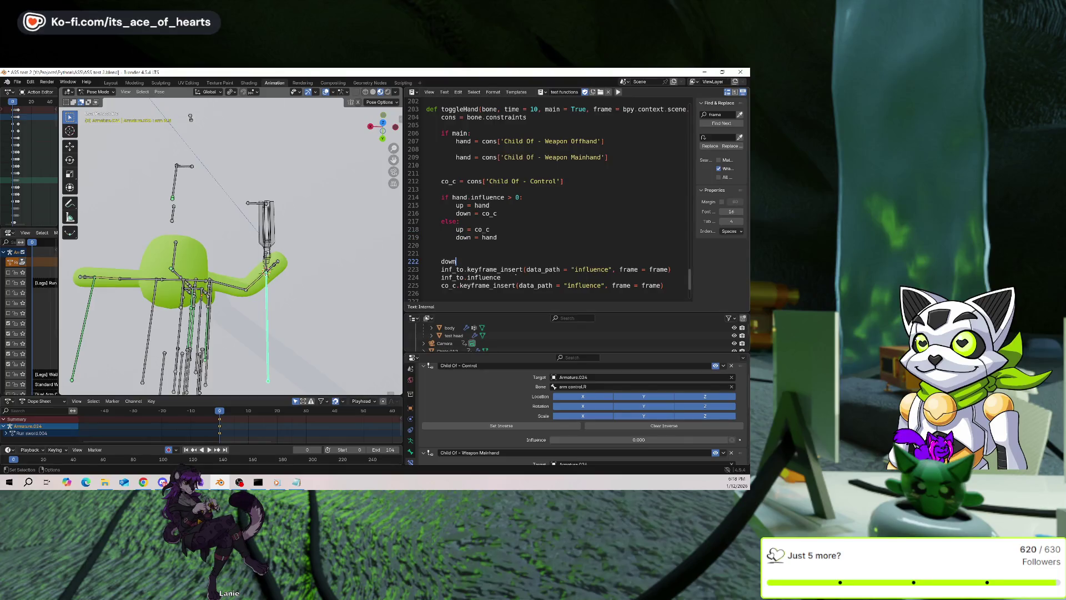
pyautogui.write('.influi')
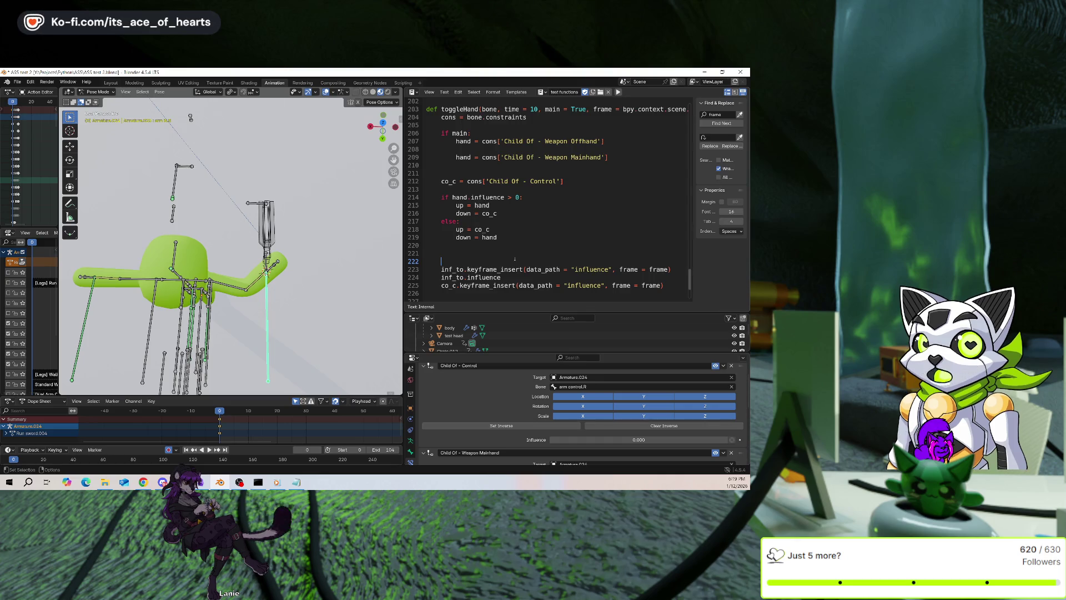
# Rewrite lines 222–223 so down.influence is set to 0 and keyframed
pyautogui.write('down')
pyautogui.click(464, 269)
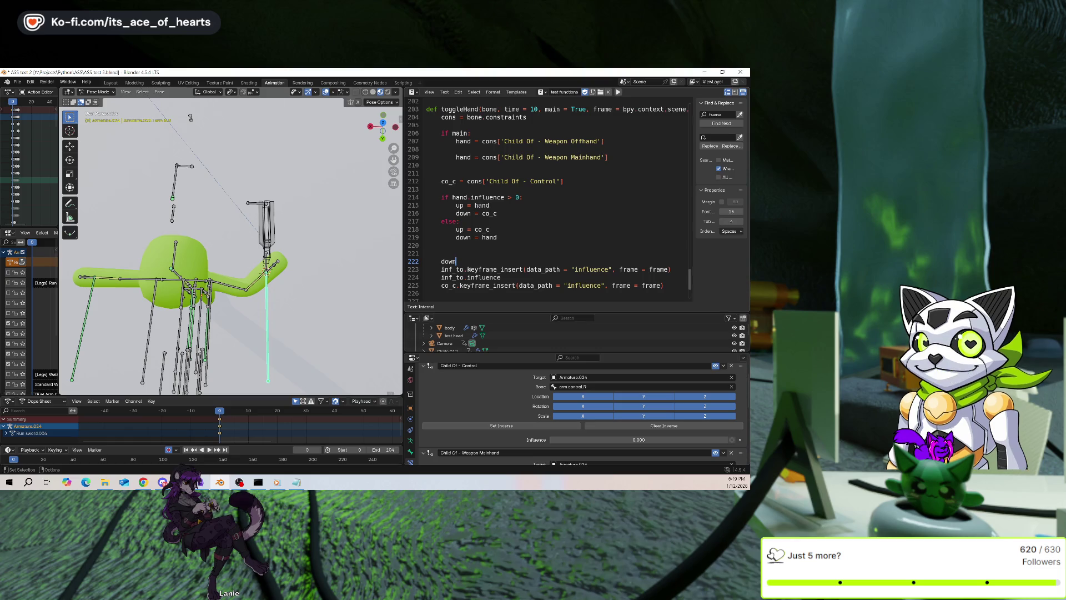
pyautogui.write('.infl')
pyautogui.press('BackSpace')
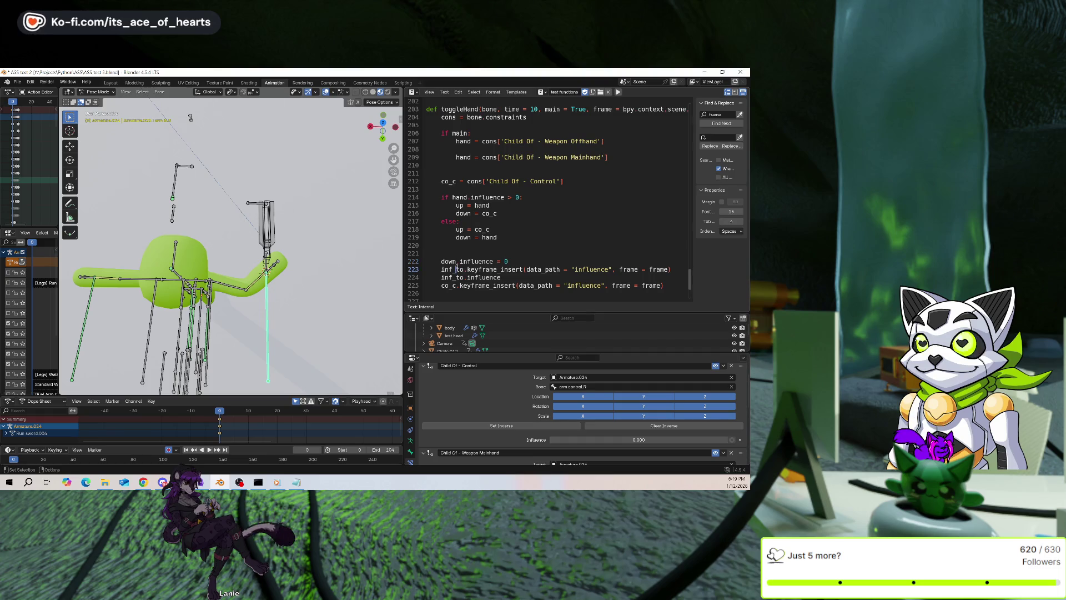
pyautogui.doubleClick(454, 270)
pyautogui.write('down')
pyautogui.click(520, 259)
pyautogui.click(662, 269)
pyautogui.press('Return')
pyautogui.scroll(-1, 669, 267)
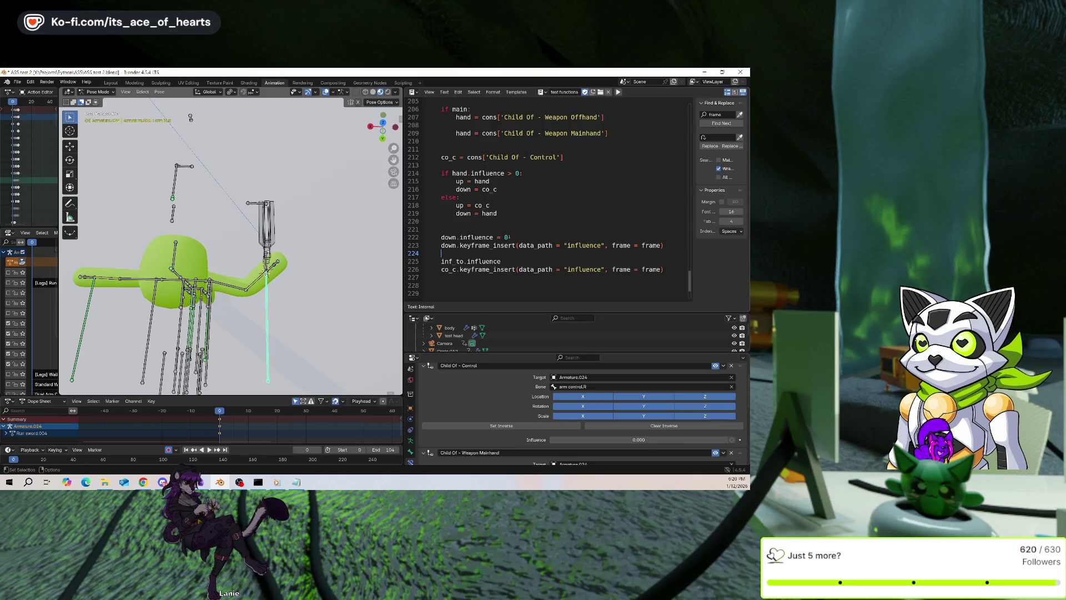
# Raise the influence threshold from 0 to 0.5 and set up.influence = 1 on line 225
pyautogui.click(520, 174)
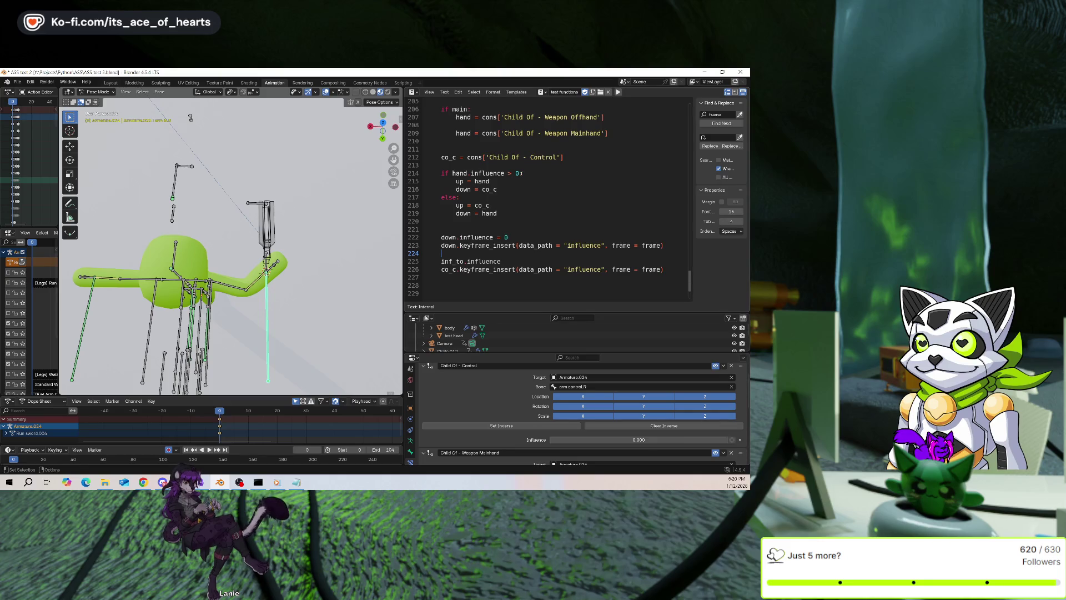
pyautogui.write('.5')
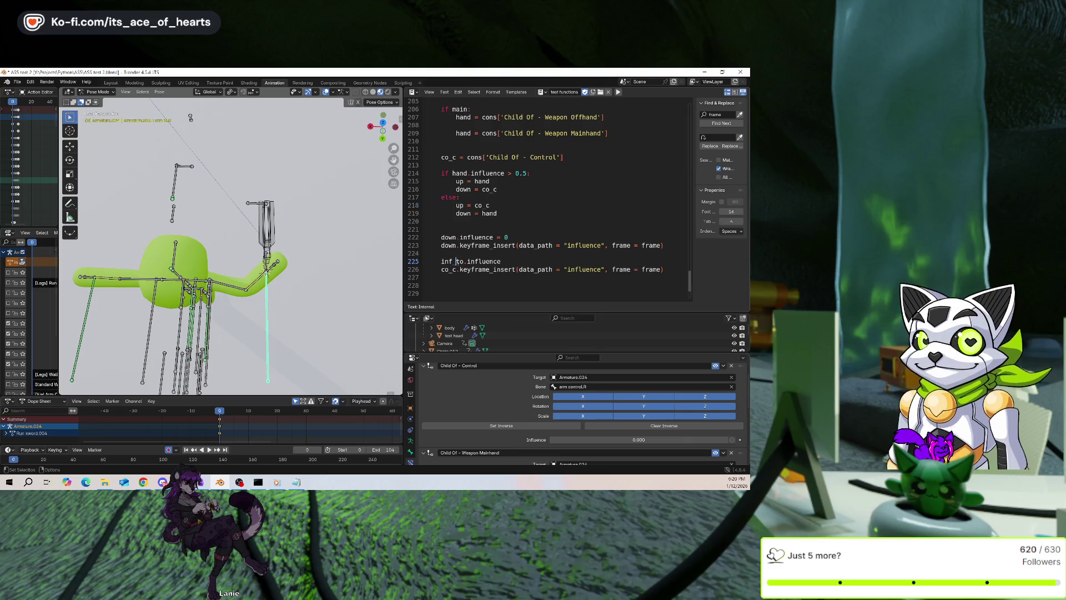
pyautogui.doubleClick(449, 261)
pyautogui.write('up')
pyautogui.click(523, 257)
pyautogui.click(524, 259)
pyautogui.write('= 1')
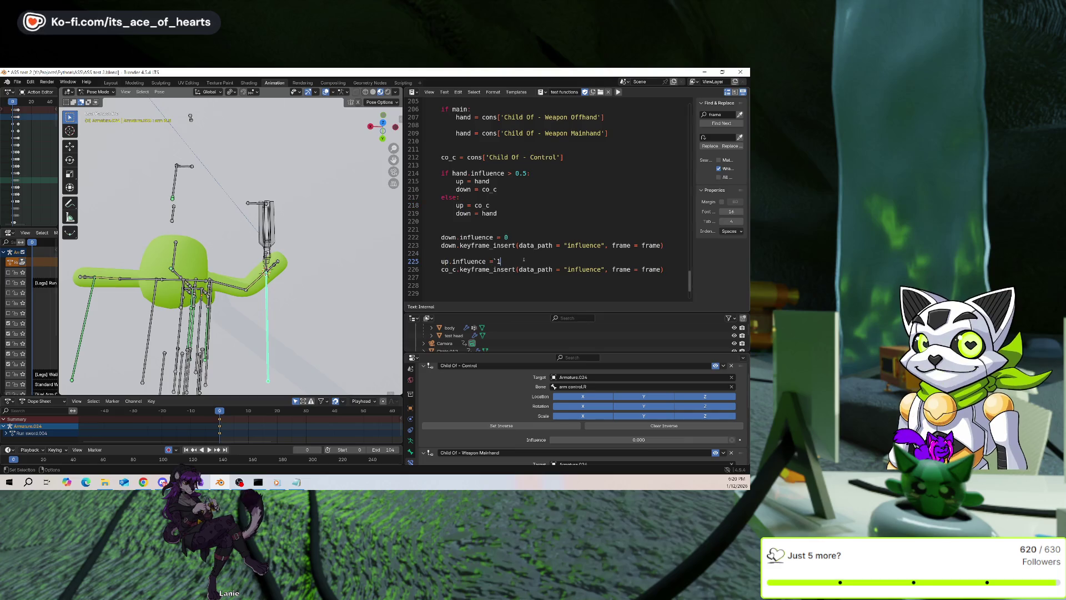
pyautogui.press('BackSpace')
pyautogui.press('BackSpace')
pyautogui.write('1')
# Keyframe up's influence at frame+time on line 226 and save the file
pyautogui.click(449, 270)
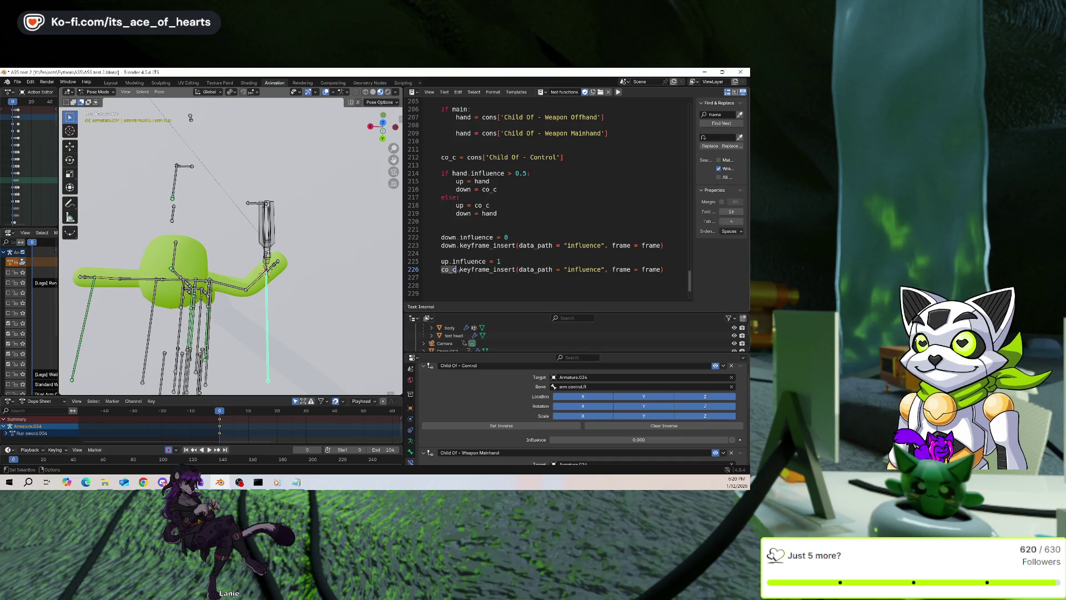
pyautogui.write('up')
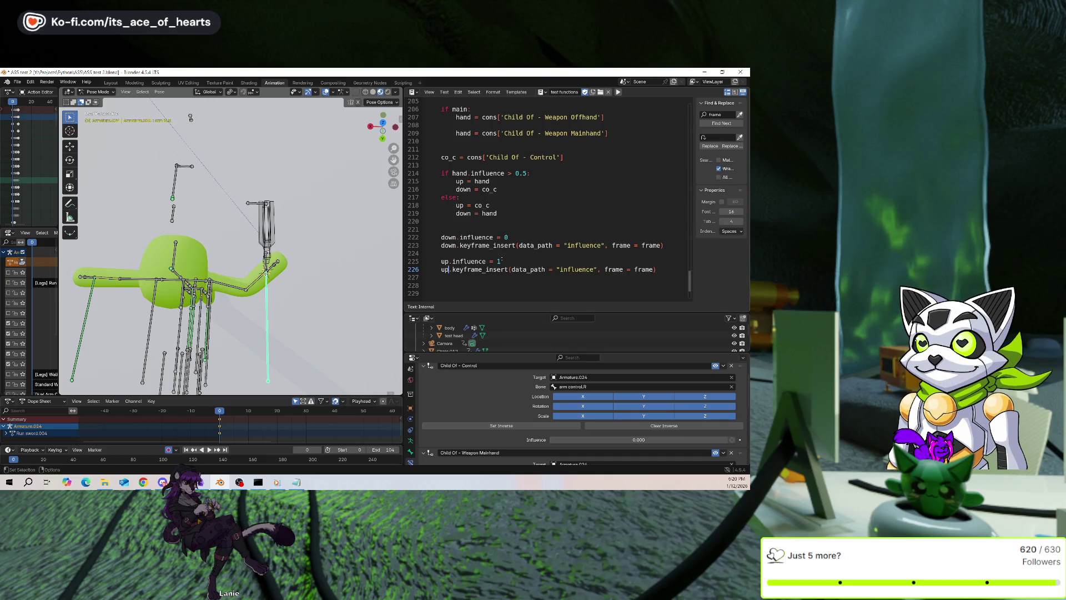
pyautogui.click(672, 271)
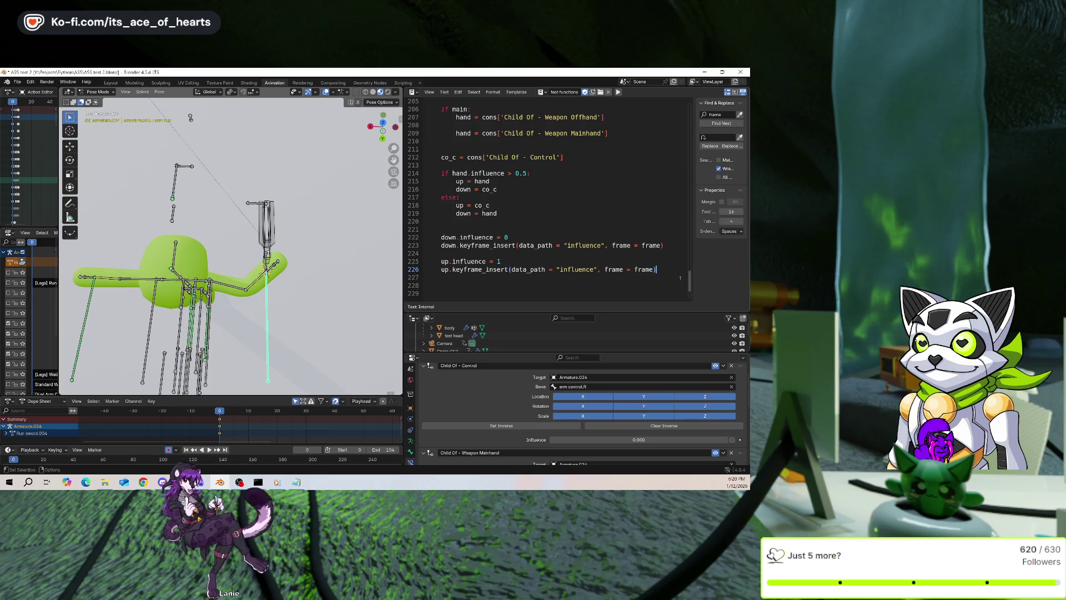
pyautogui.write('-+time')
pyautogui.hotkey('ctrl', 's')
# Add 'pass' to the grab function and call toggleHand() on the script's last line
pyautogui.scroll(2, 681, 277)
pyautogui.scroll(2, 681, 278)
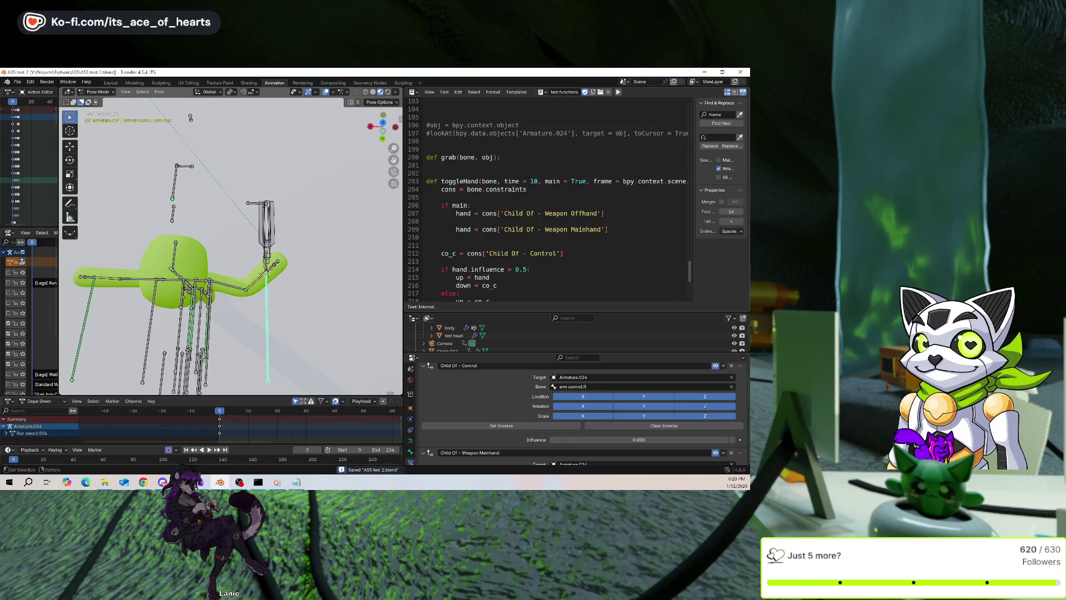
pyautogui.write('pass')
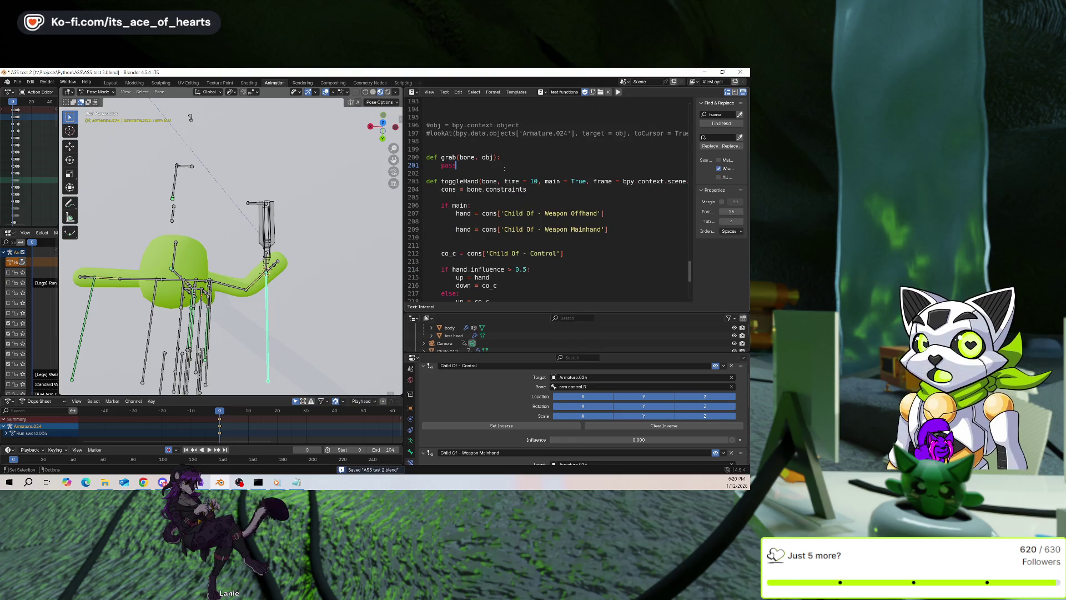
pyautogui.scroll(-7, 516, 229)
pyautogui.click(516, 228)
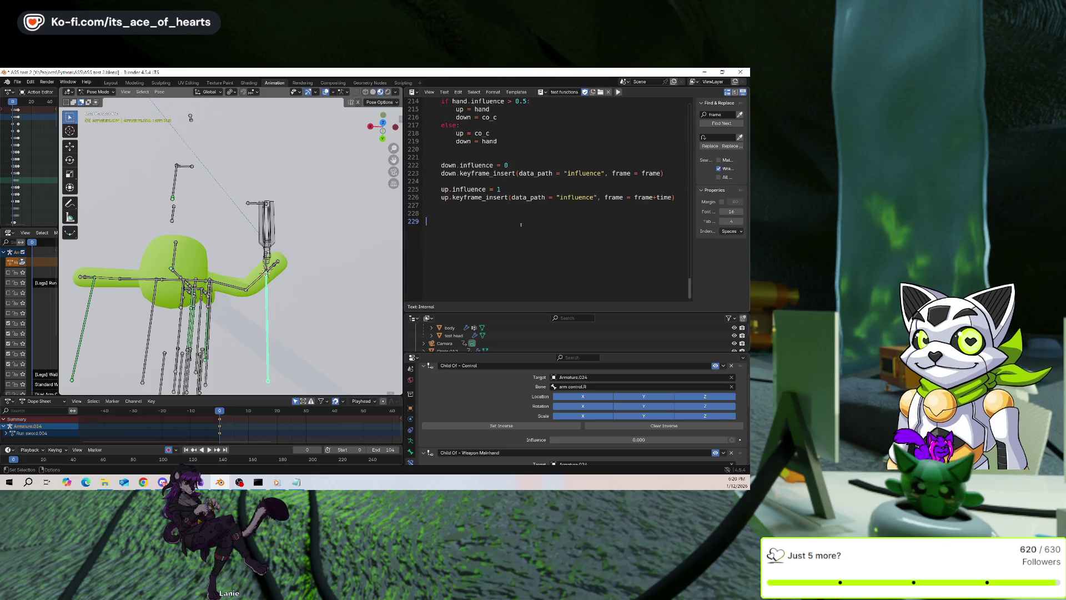
pyautogui.write('toggleHand(')
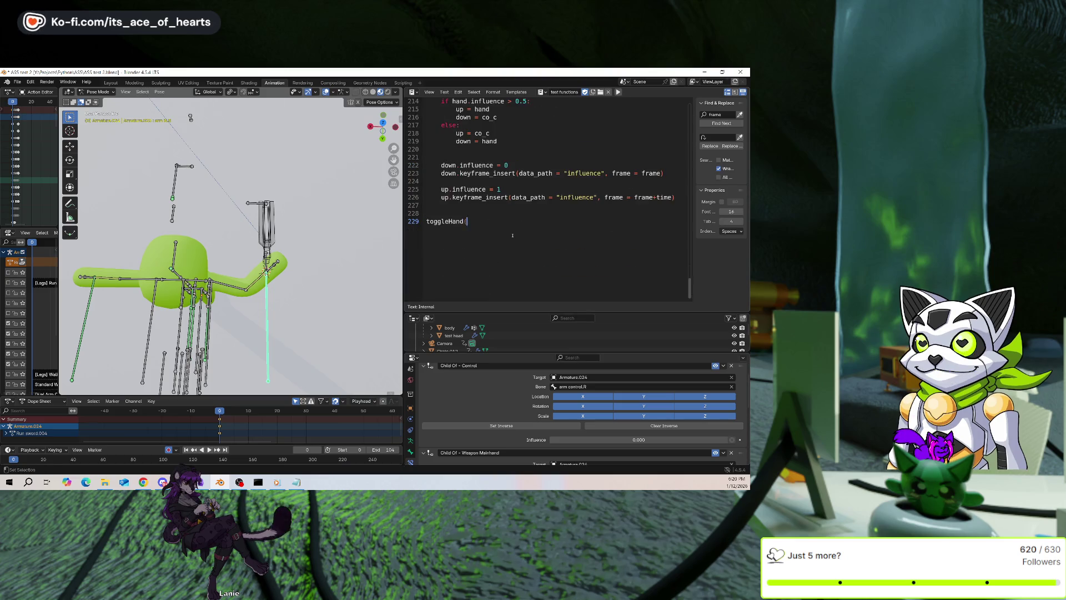
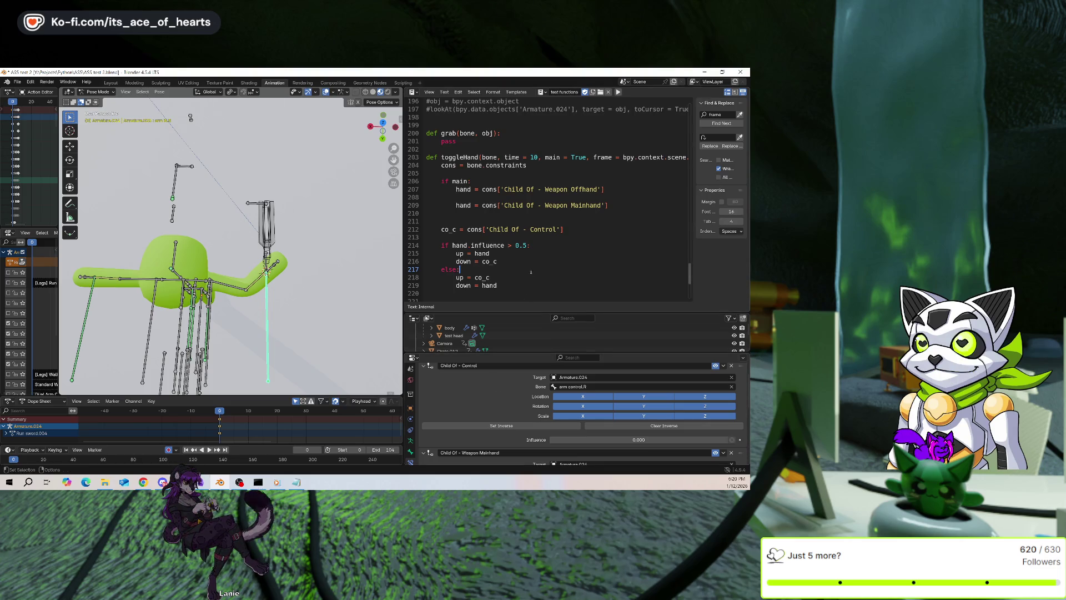
# Place the cursor on the blank line above the script's keyframing code
pyautogui.scroll(-4, 550, 194)
pyautogui.click(538, 195)
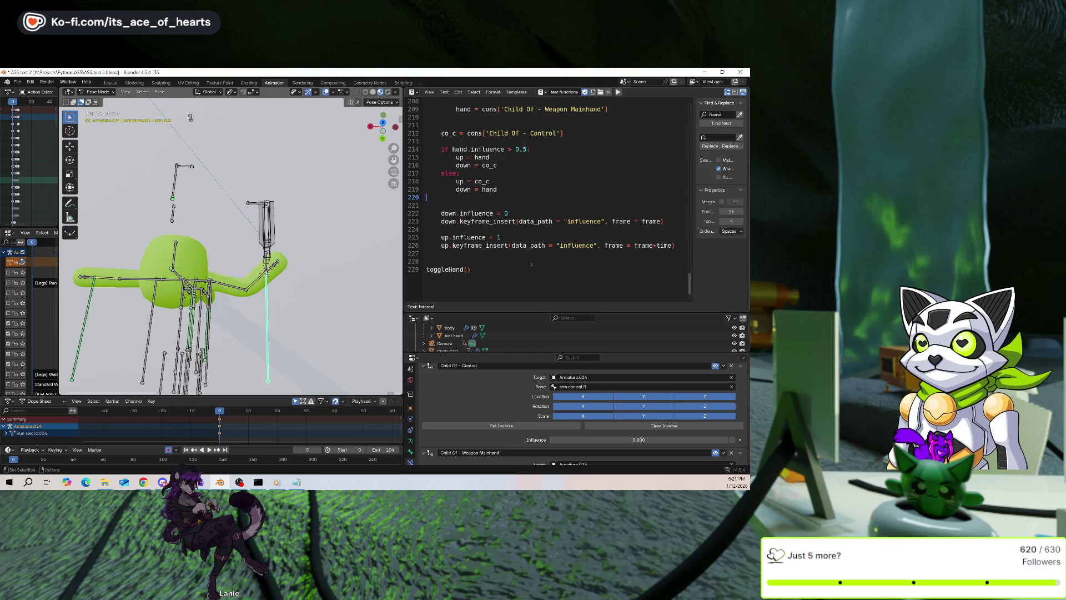
pyautogui.click(530, 208)
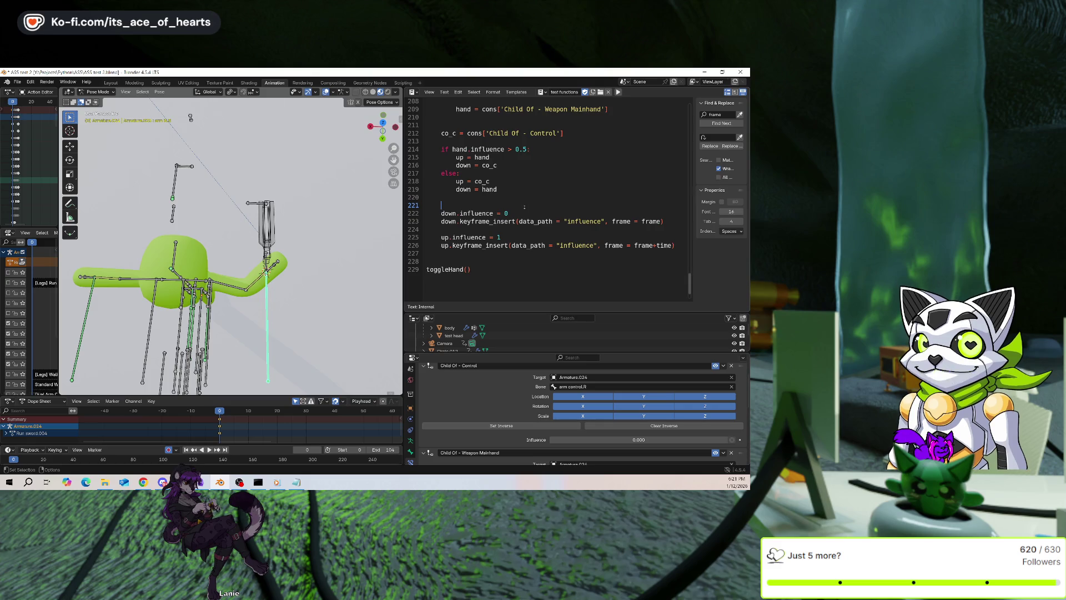
pyautogui.scroll(1, 550, 205)
pyautogui.scroll(1, 550, 204)
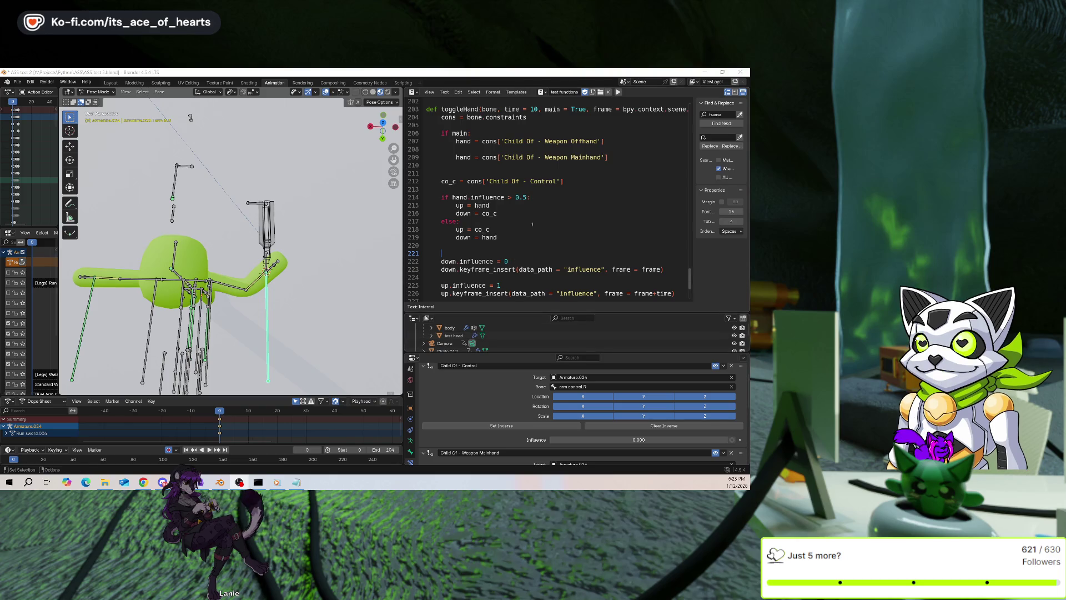
# Raise the Child Of - Control influence to 1 and clear its inverse
pyautogui.scroll(-4, 545, 229)
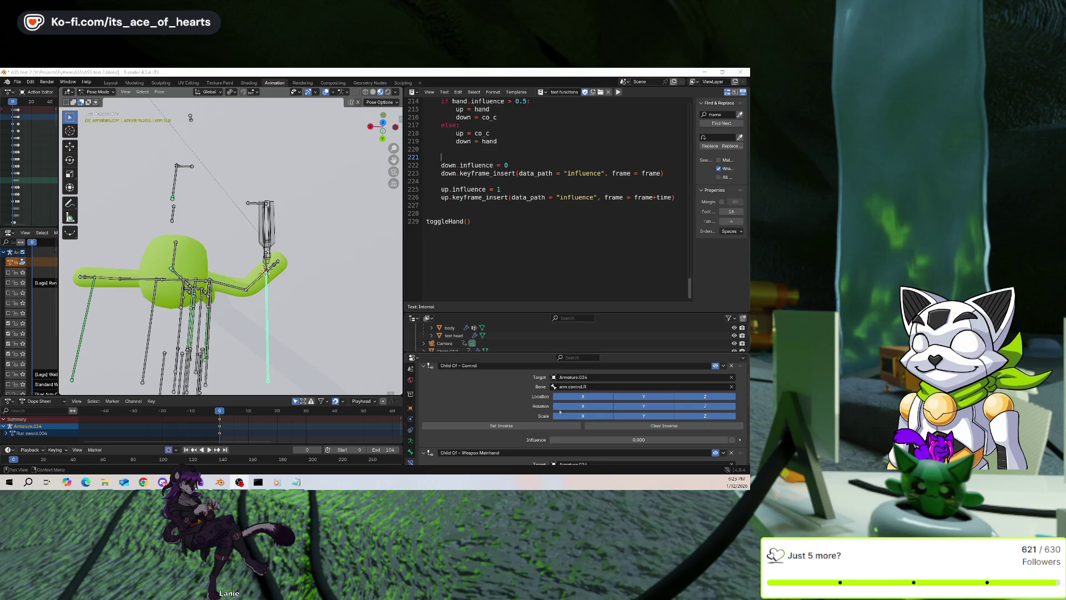
pyautogui.moveTo(639, 440); pyautogui.dragTo(700, 440)
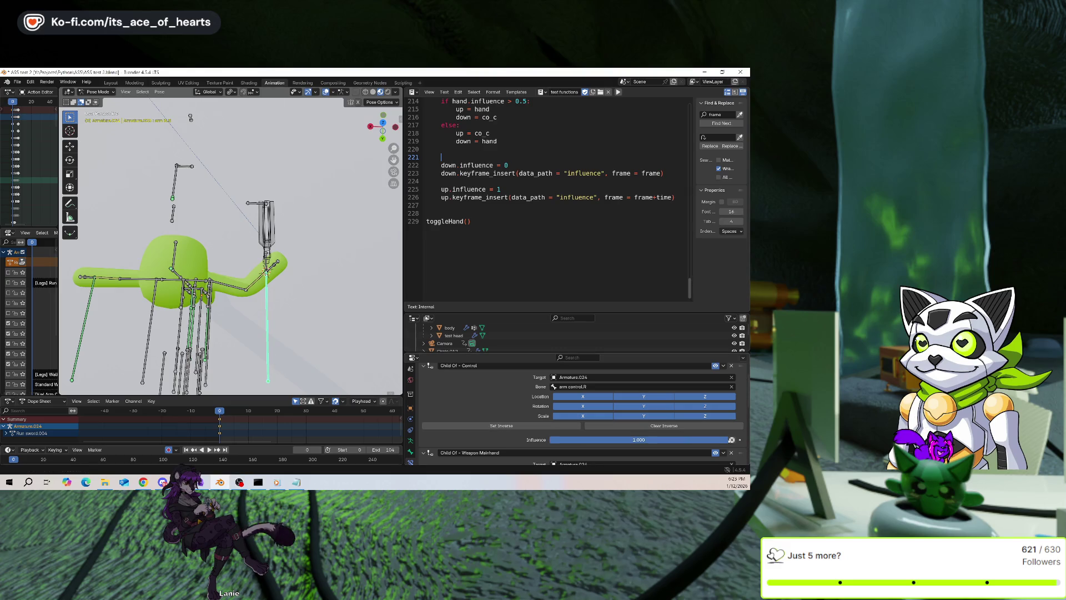
pyautogui.scroll(-1, 532, 392)
pyautogui.scroll(3, 531, 392)
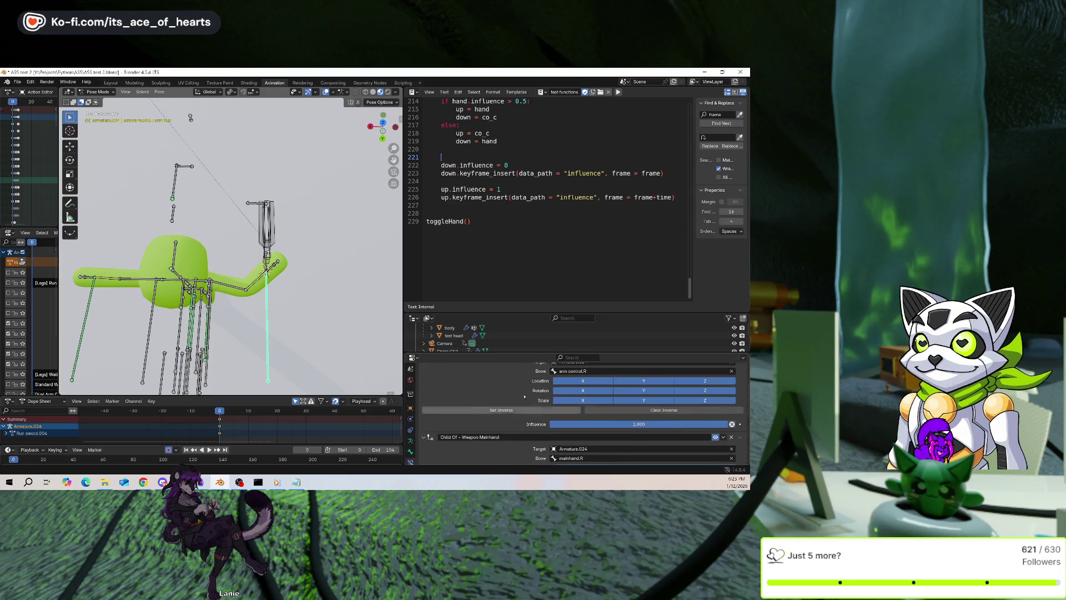
pyautogui.click(629, 410)
pyautogui.click(605, 410)
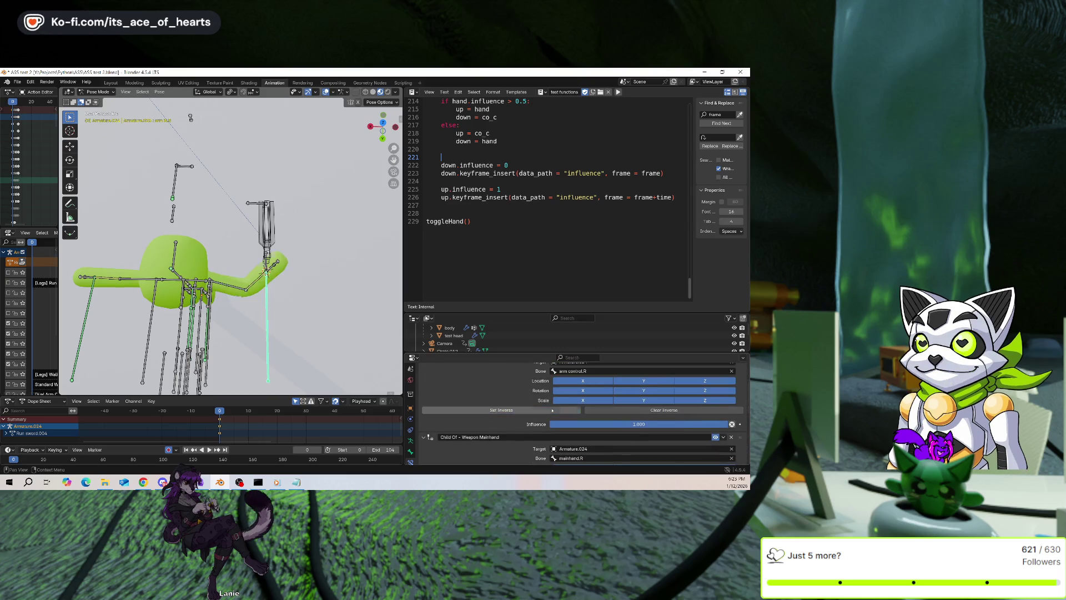
# Lower the Weapon Mainhand influence to 0 and set its inverse to the current pose
pyautogui.scroll(-3, 531, 392)
pyautogui.scroll(-3, 532, 392)
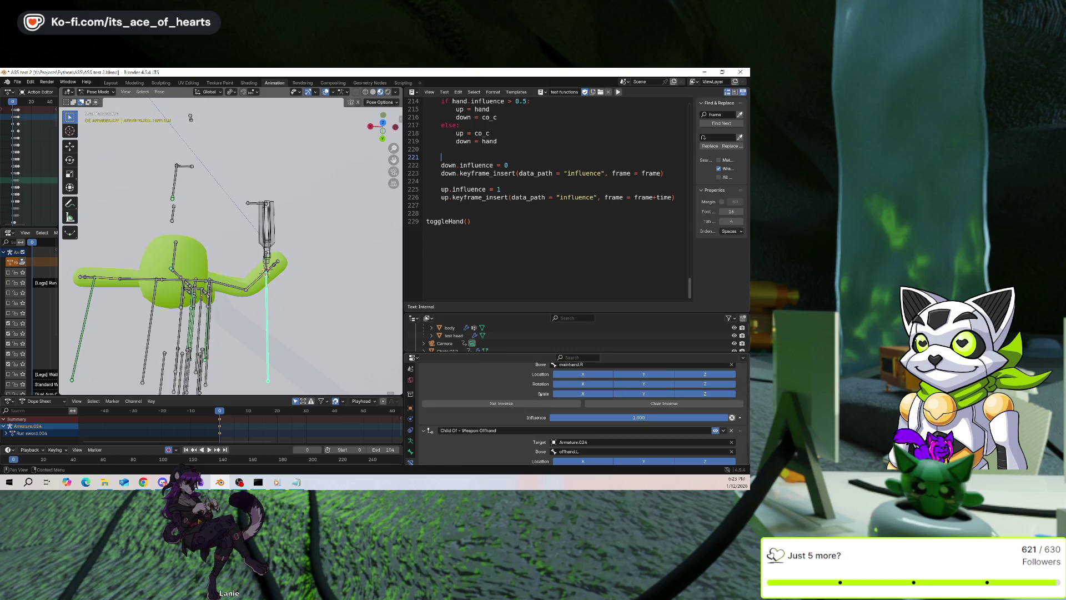
pyautogui.moveTo(639, 417); pyautogui.dragTo(550, 417)
pyautogui.click(529, 403)
pyautogui.scroll(3, 530, 402)
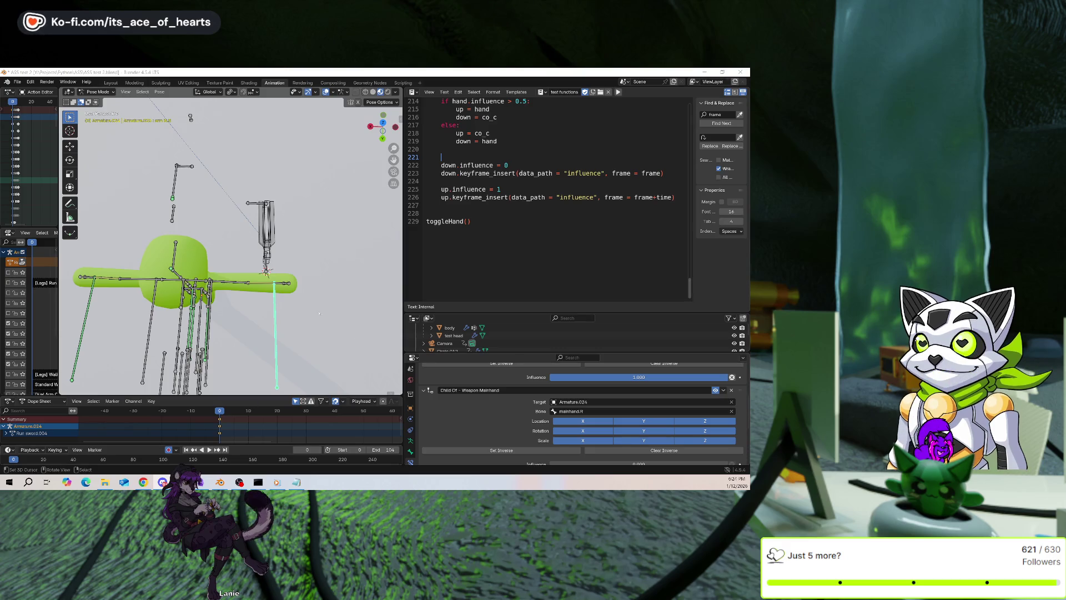
pyautogui.click(497, 248)
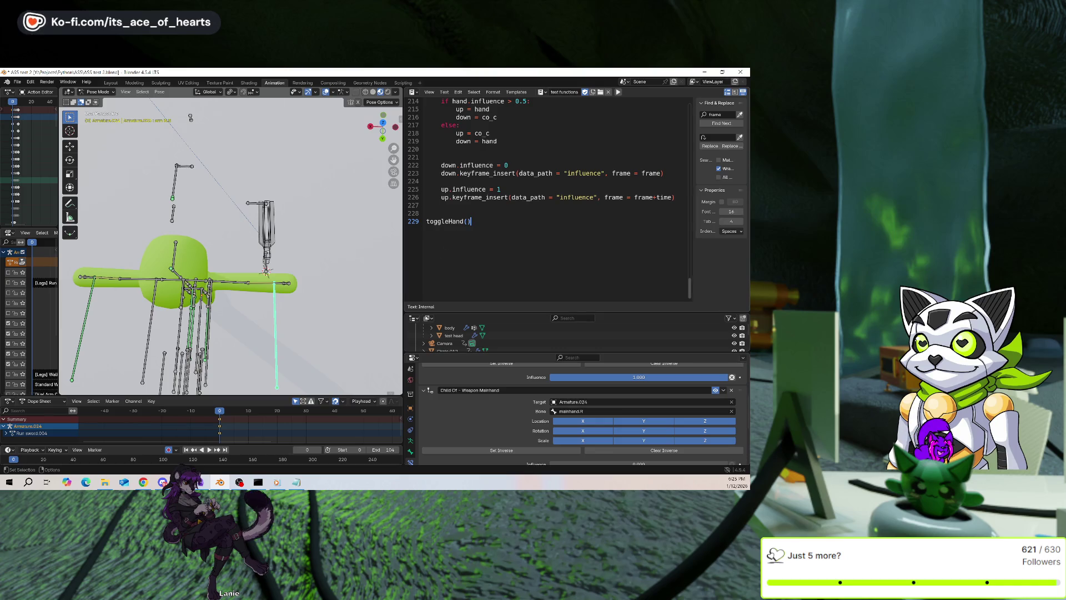
pyautogui.scroll(2, 473, 237)
# Review the toggleHand script and save the blend file with Ctrl+S
pyautogui.scroll(3, 478, 240)
pyautogui.scroll(2, 489, 244)
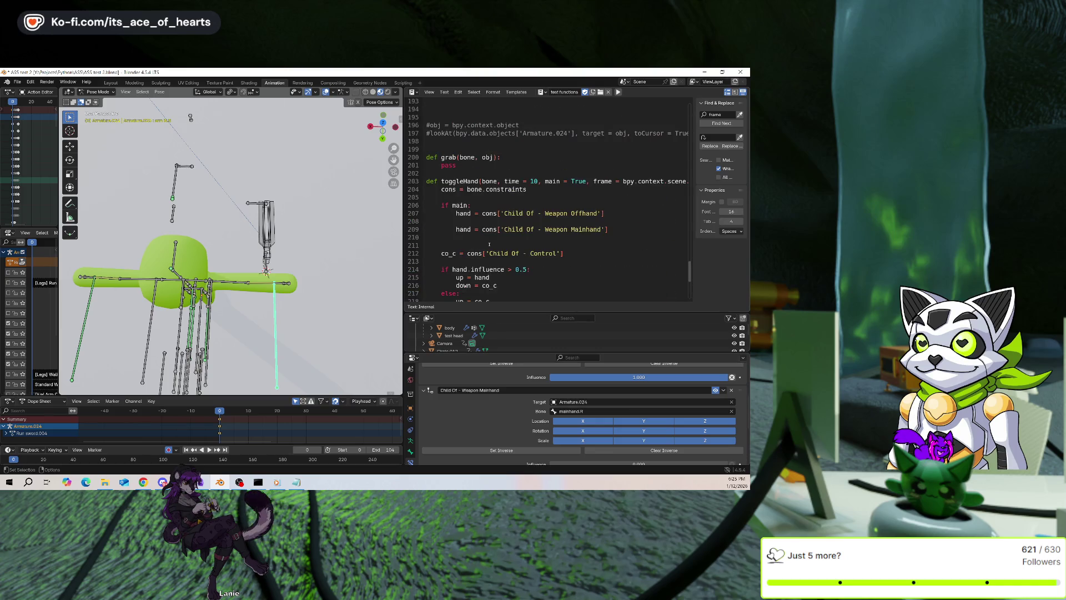
pyautogui.scroll(-5, 491, 252)
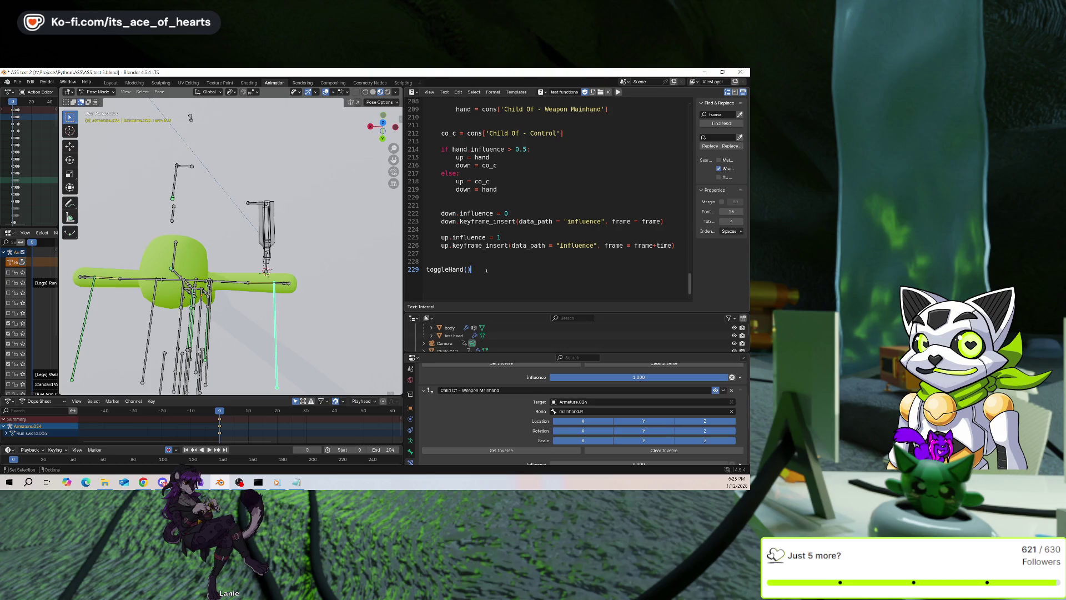
pyautogui.hotkey('ctrl', 's')
pyautogui.scroll(1, 486, 268)
pyautogui.scroll(5, 497, 265)
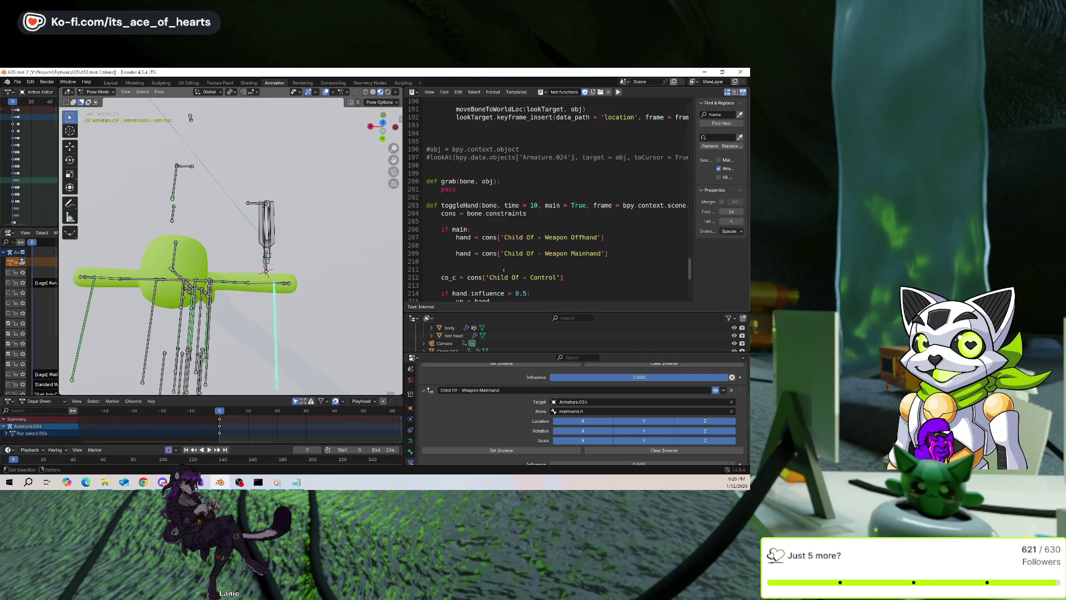
pyautogui.click(516, 263)
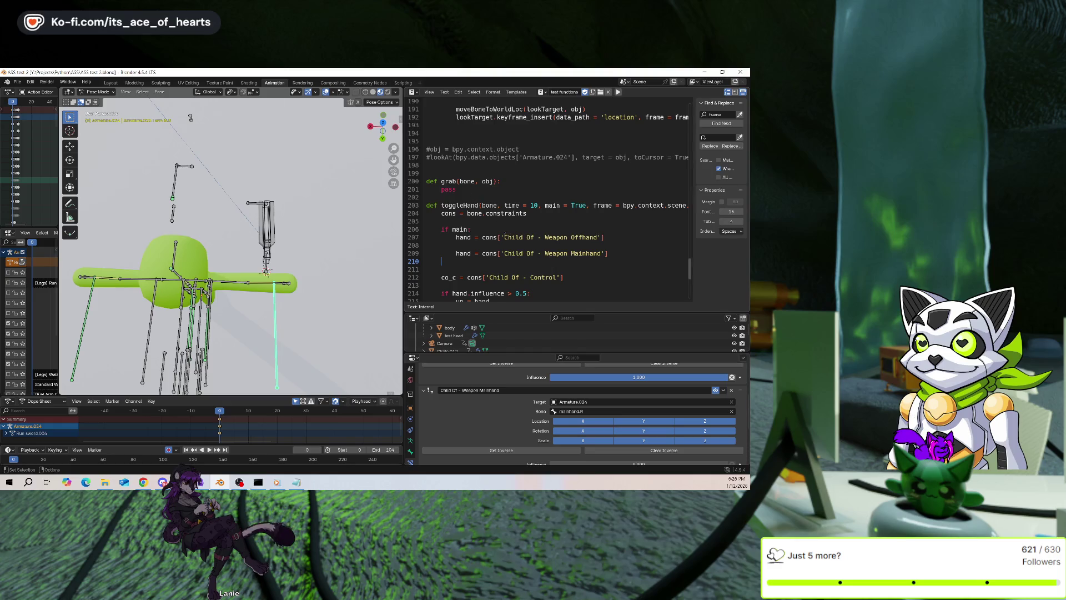
pyautogui.scroll(-5, 504, 236)
pyautogui.scroll(1, 503, 235)
pyautogui.scroll(2, 503, 234)
pyautogui.scroll(1, 503, 234)
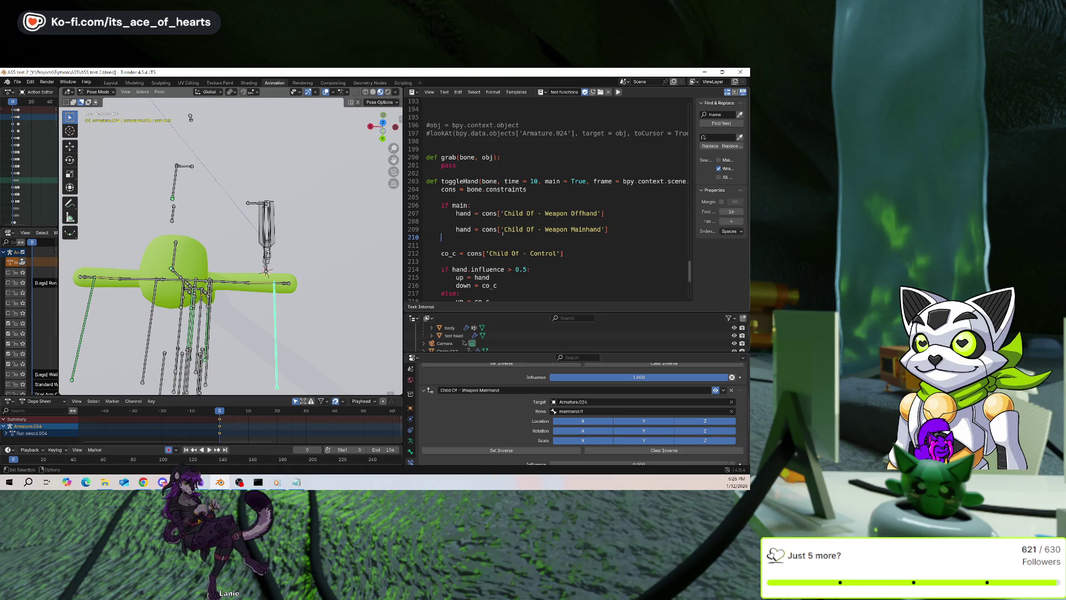
pyautogui.scroll(-5, 503, 233)
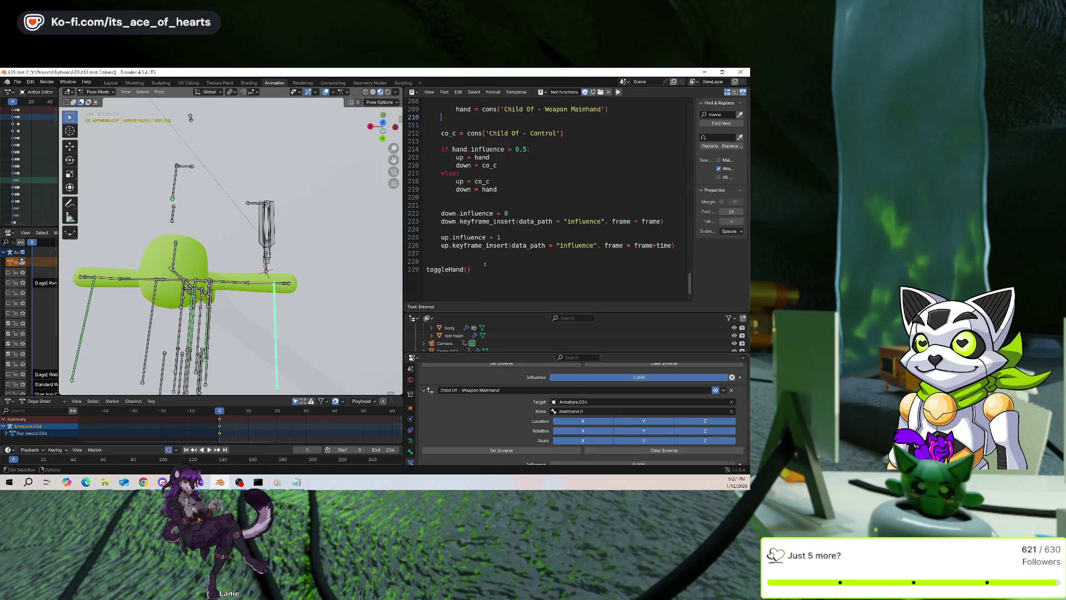
pyautogui.click(467, 270)
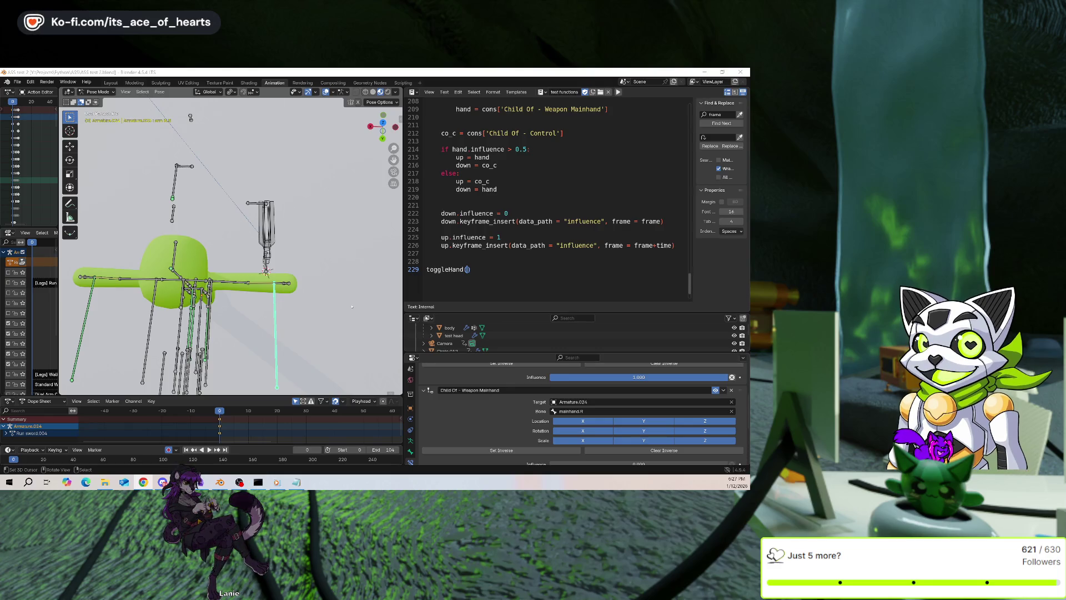
# Go to the end of the toggleHand() call and orbit the view to the character's front
pyautogui.press('End')
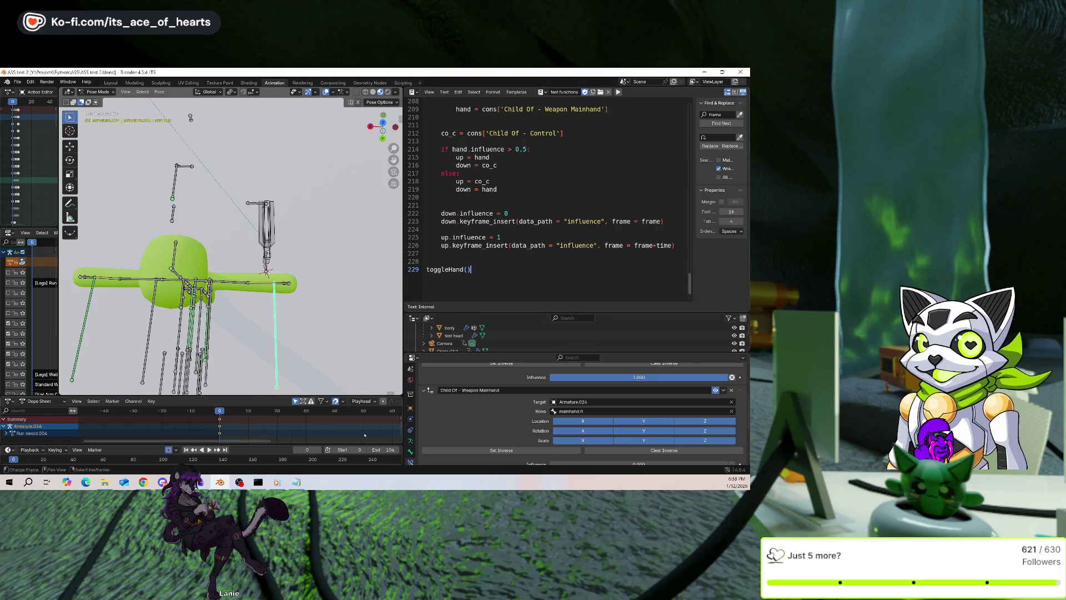
pyautogui.moveTo(347, 295); pyautogui.dragTo(302, 288, button='middle')
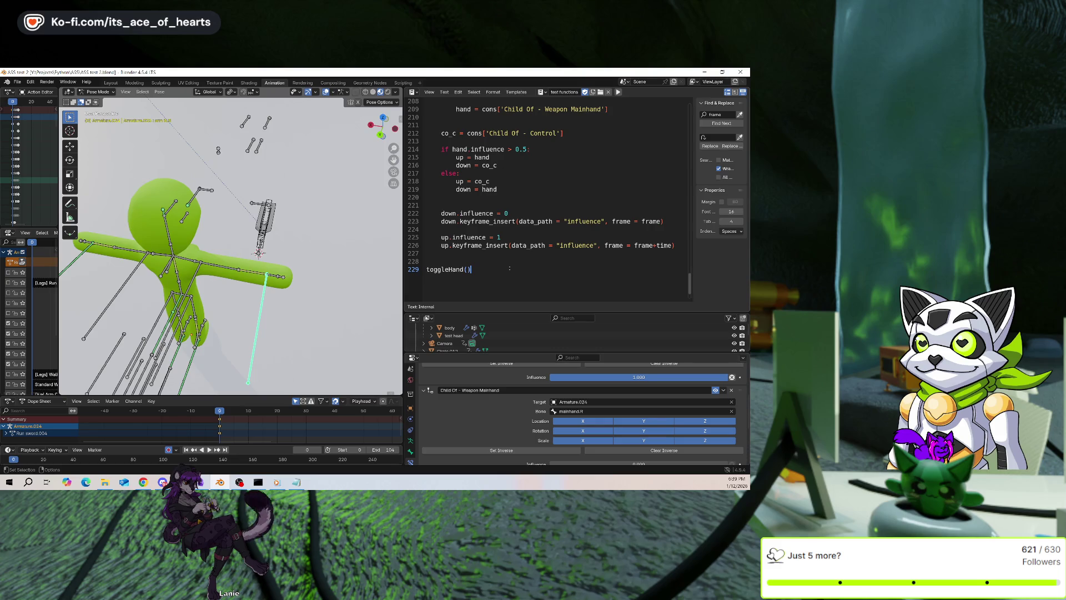
# Type bpy.context.object. as the argument of the toggleHand() call on line 229
pyautogui.scroll(3, 515, 234)
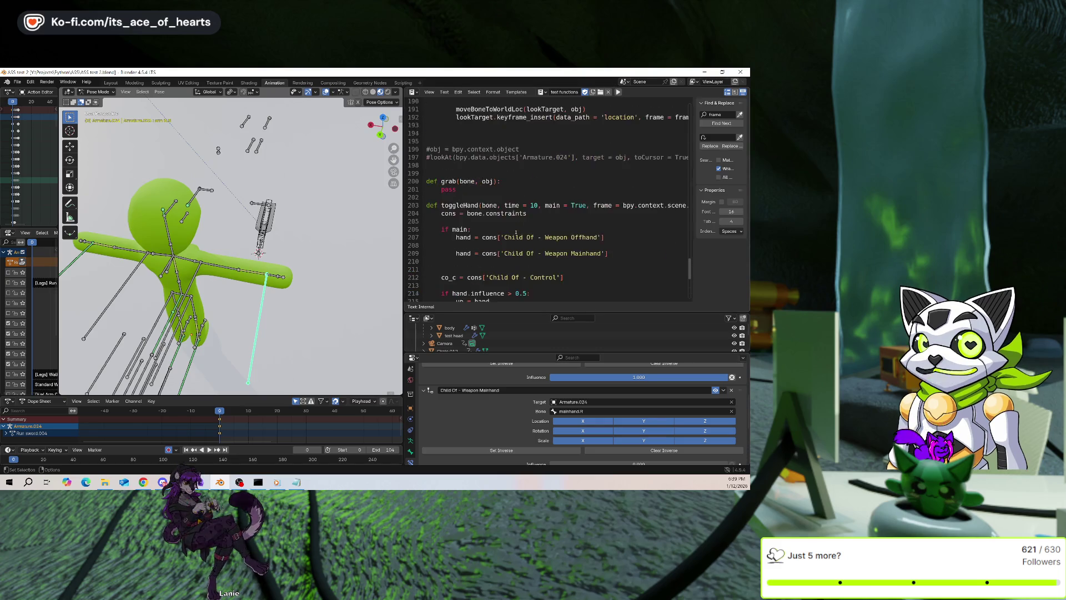
pyautogui.scroll(-1, 515, 234)
pyautogui.scroll(-2, 515, 234)
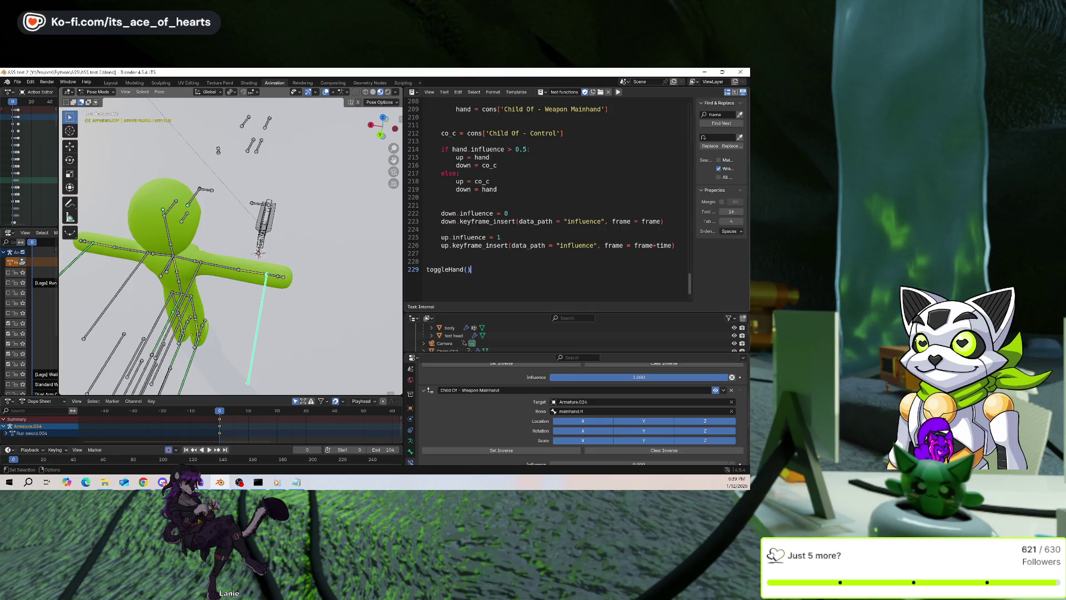
pyautogui.write('bpy.')
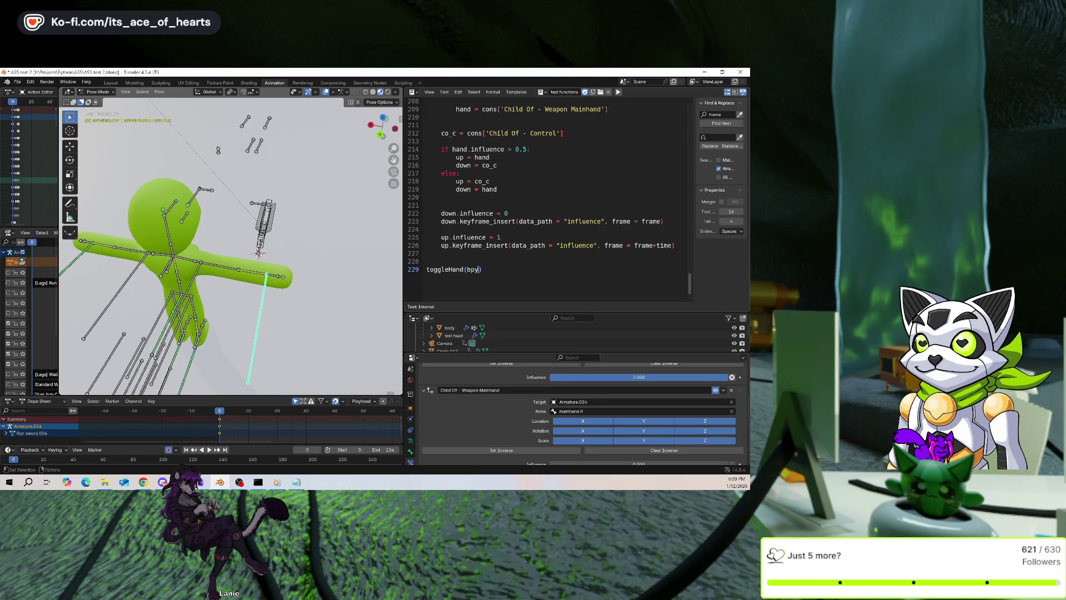
pyautogui.write('context.object.')
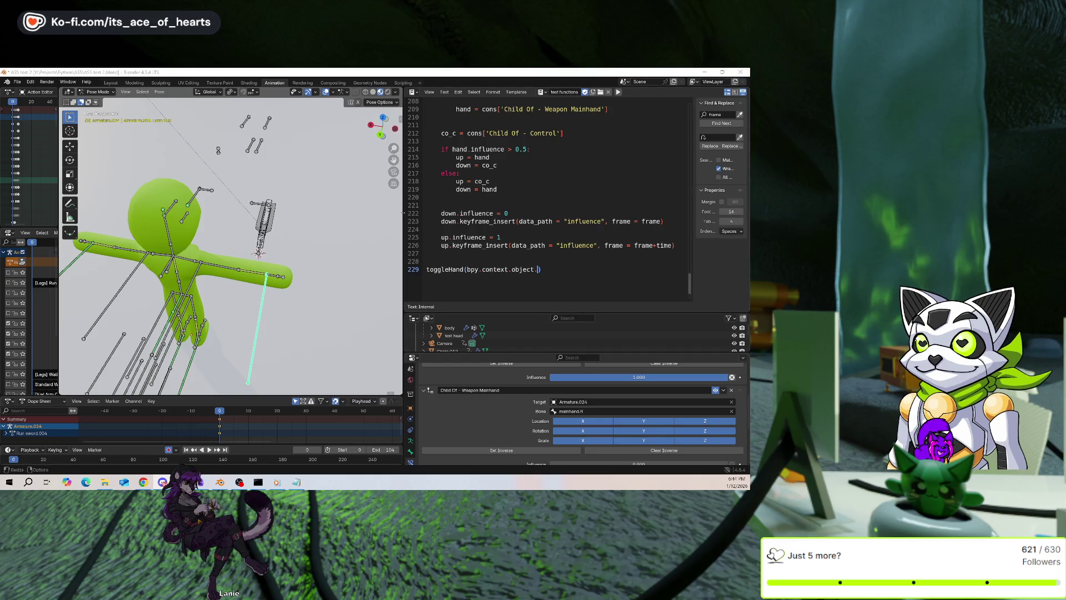
# Widen the Text Editor and place the cursor at the end of line 216 (down = co_c)
pyautogui.moveTo(403, 213); pyautogui.dragTo(350, 213)
pyautogui.scroll(1, 488, 210)
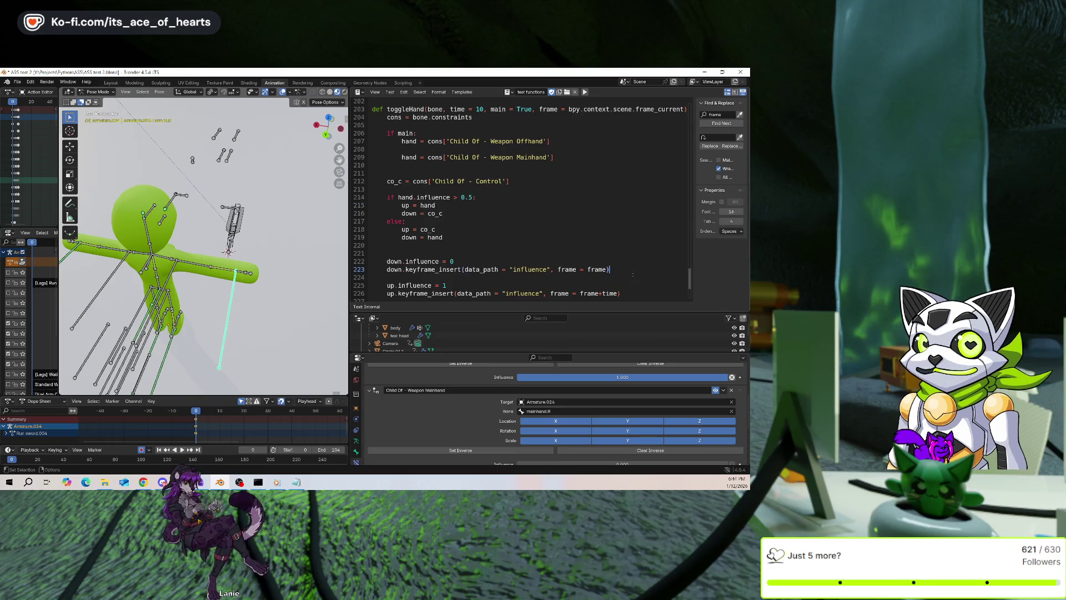
pyautogui.moveTo(640, 272); pyautogui.dragTo(387, 269)
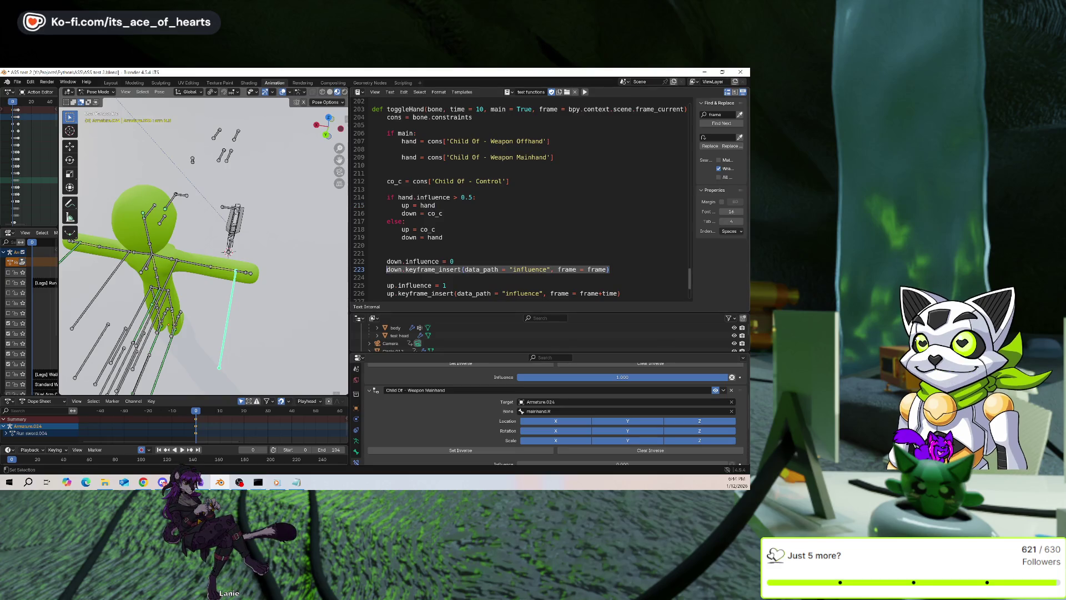
pyautogui.click(455, 214)
pyautogui.scroll(1, 454, 210)
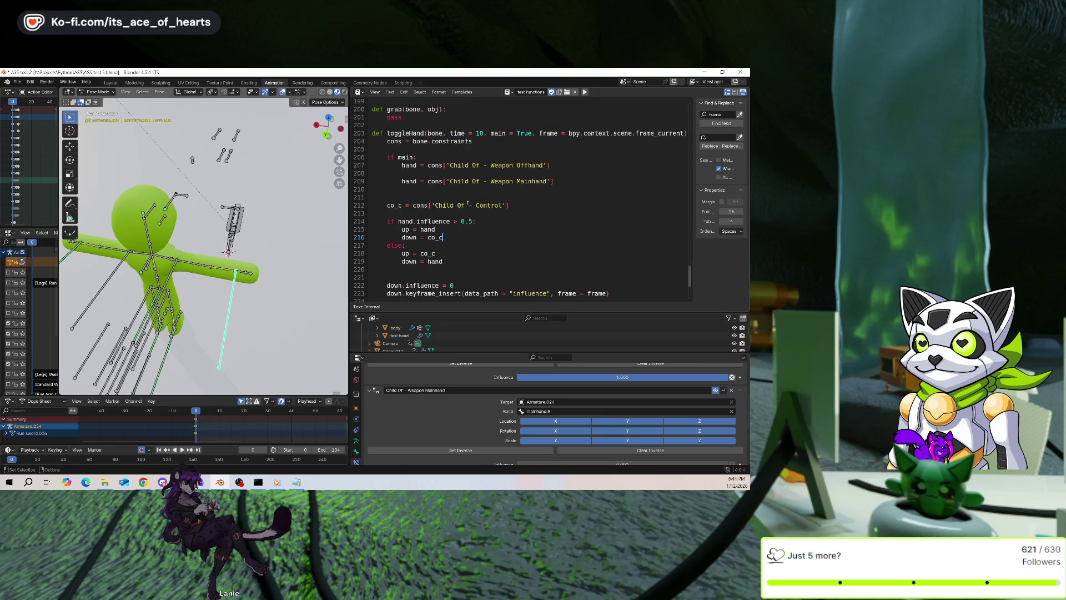
pyautogui.click(516, 237)
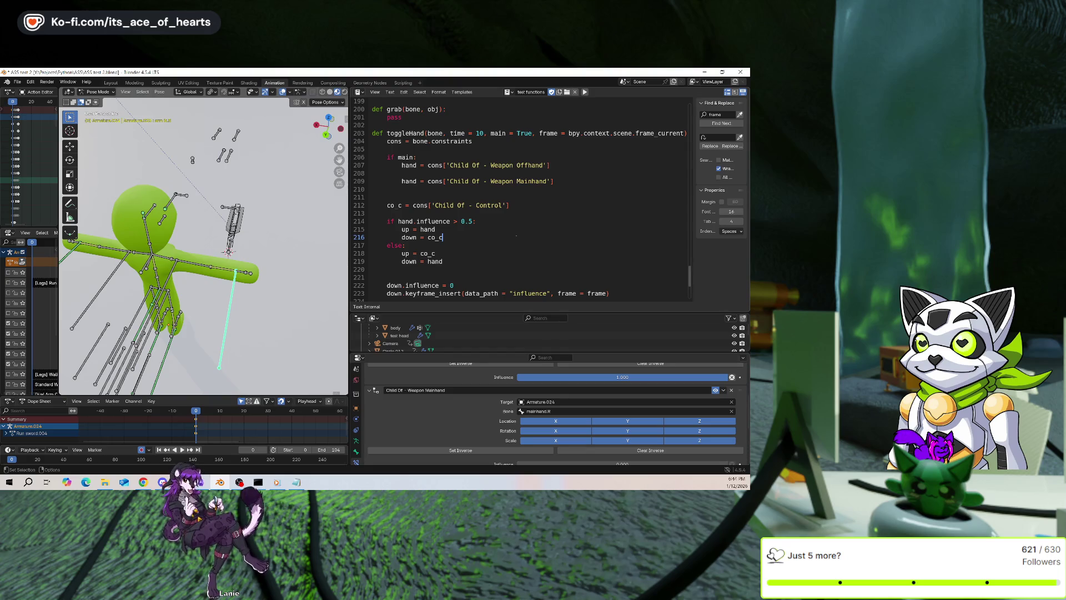
# Add bone.keyframe_insert(data_path = "location", frame = frame) below down = co_c
pyautogui.press('Return')
pyautogui.write('bone.')
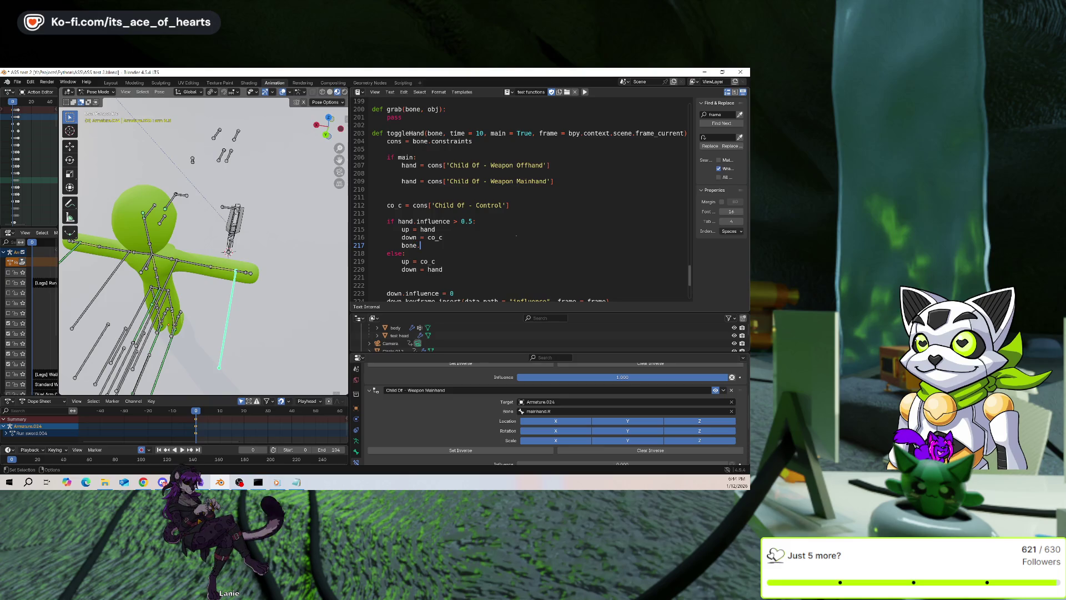
pyautogui.scroll(-1, 516, 236)
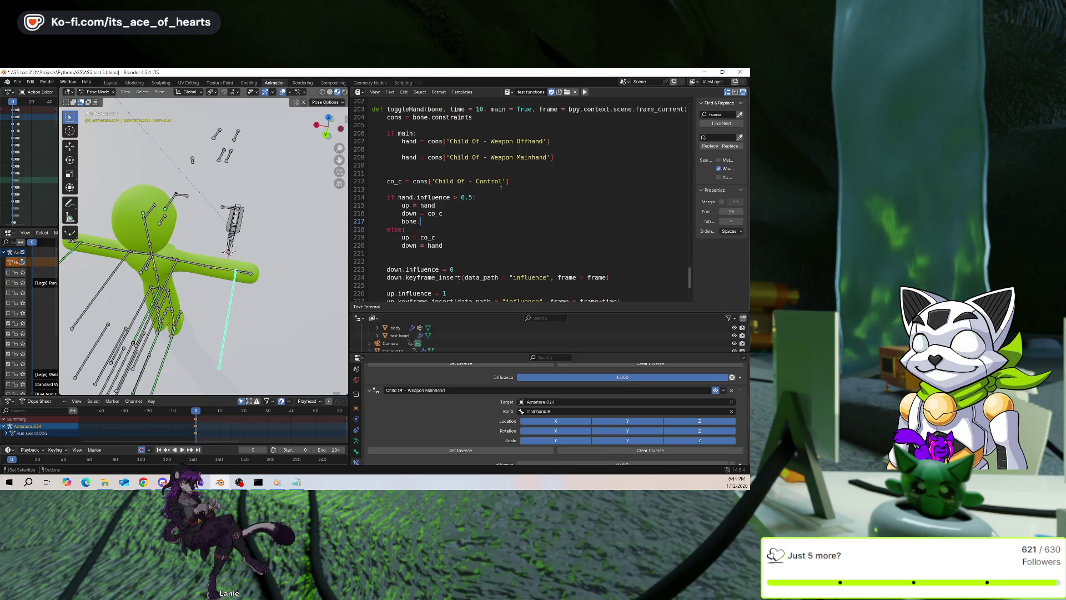
pyautogui.write('k')
pyautogui.press('BackSpace')
pyautogui.press('BackSpace')
pyautogui.press('BackSpace')
pyautogui.write('ame_insert(data-p')
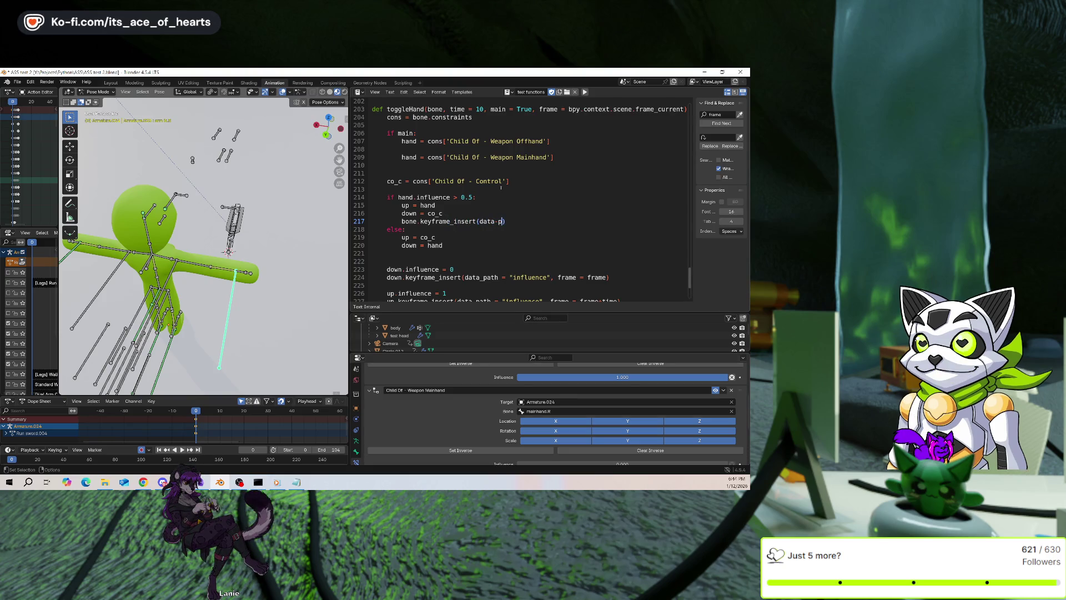
pyautogui.press('BackSpace')
pyautogui.press('BackSpace')
pyautogui.write('_path')
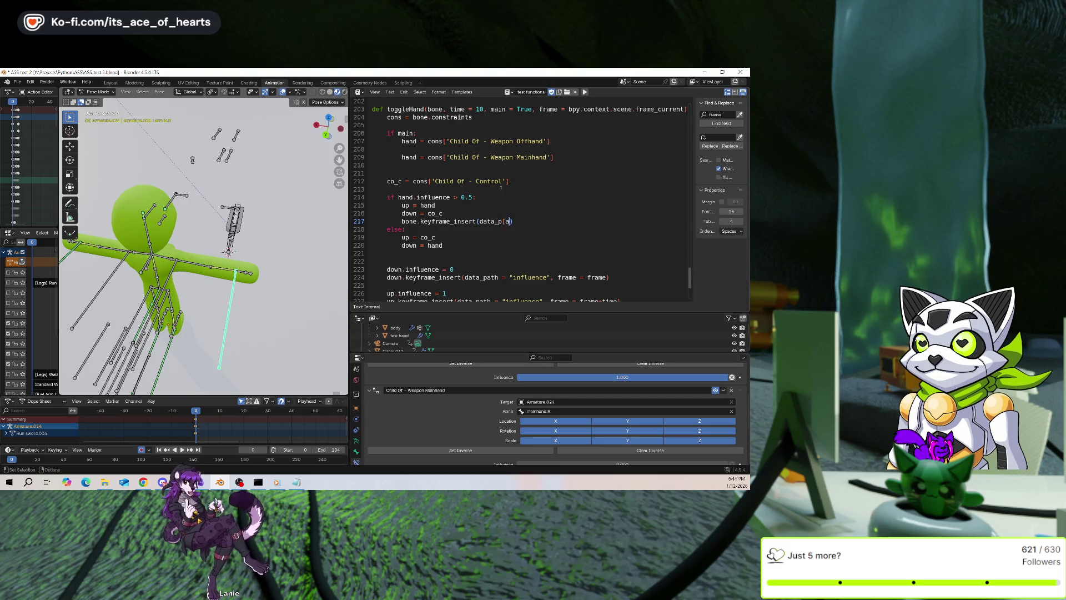
pyautogui.write(' = "location"')
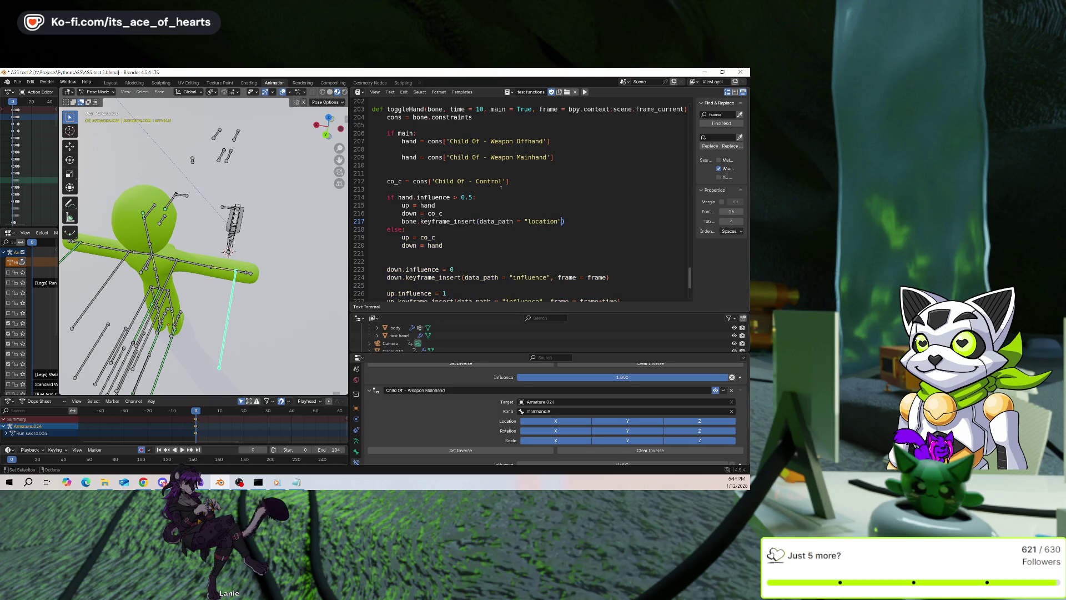
pyautogui.write(',  frame = frame')
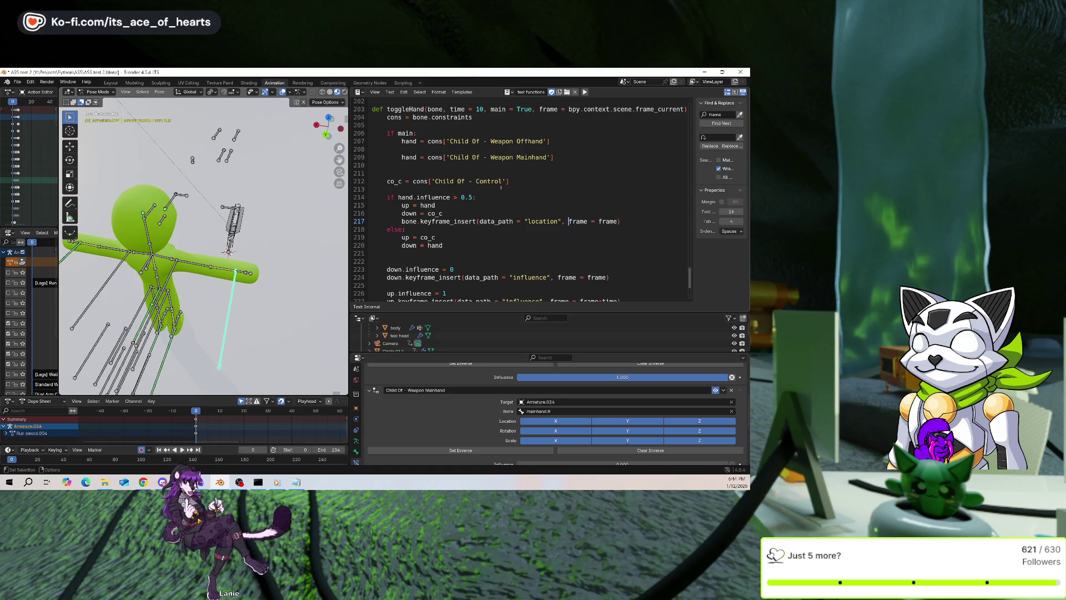
# Remove the extra space and duplicate the location keyframe line below itself
pyautogui.hotkey('ctrl', 'Left')
pyautogui.hotkey('ctrl', 'Left')
pyautogui.hotkey('ctrl', 'Left')
pyautogui.press('BackSpace')
pyautogui.press('Home')
pyautogui.hotkey('shift', 'End')
pyautogui.hotkey('ctrl', 'c')
pyautogui.press('End')
pyautogui.press('Return')
pyautogui.hotkey('ctrl', 'v')
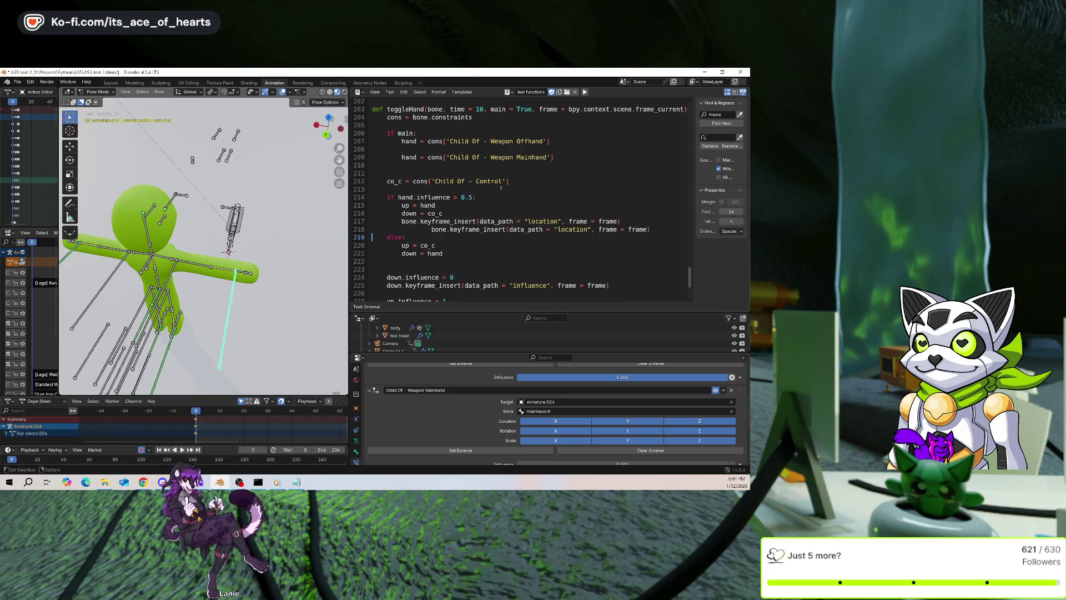
# Fix the copy's indent and start an indented bone line 218 between the two keyframe lines
pyautogui.press('Home')
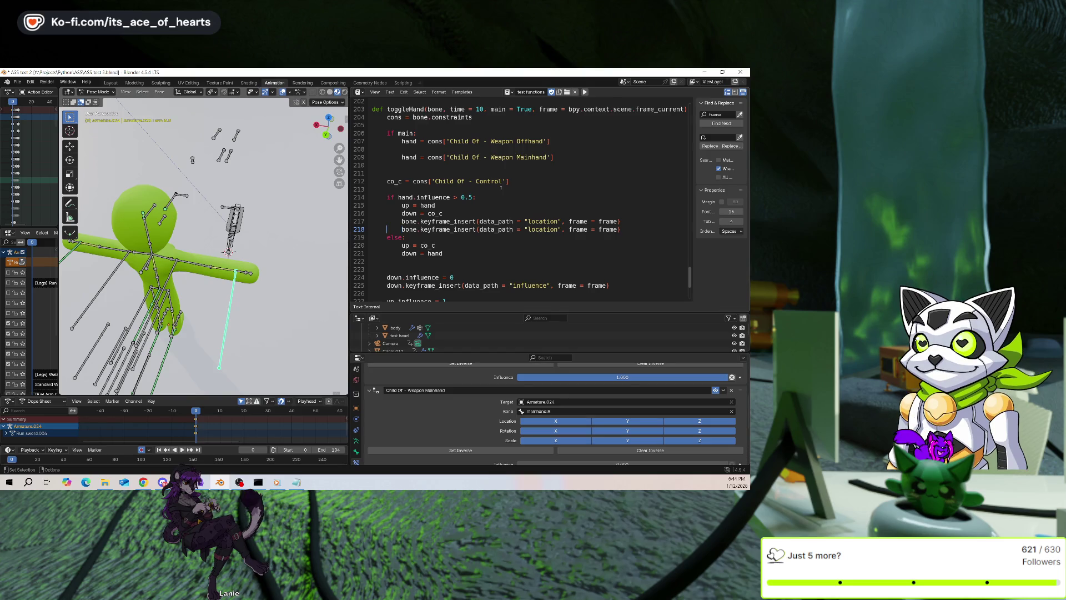
pyautogui.hotkey('shift', 'Tab')
pyautogui.press('Home')
pyautogui.press('Return')
pyautogui.press('Tab')
pyautogui.press('Tab')
pyautogui.write('bone')
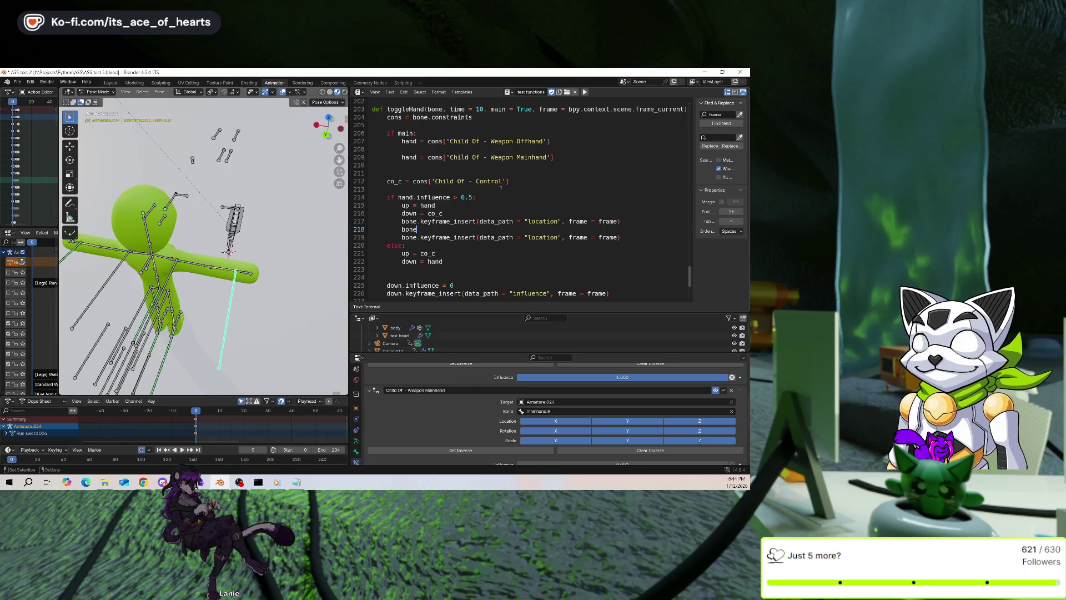
pyautogui.scroll(7, 489, 200)
pyautogui.scroll(4, 467, 211)
pyautogui.scroll(2, 445, 224)
pyautogui.scroll(3, 436, 214)
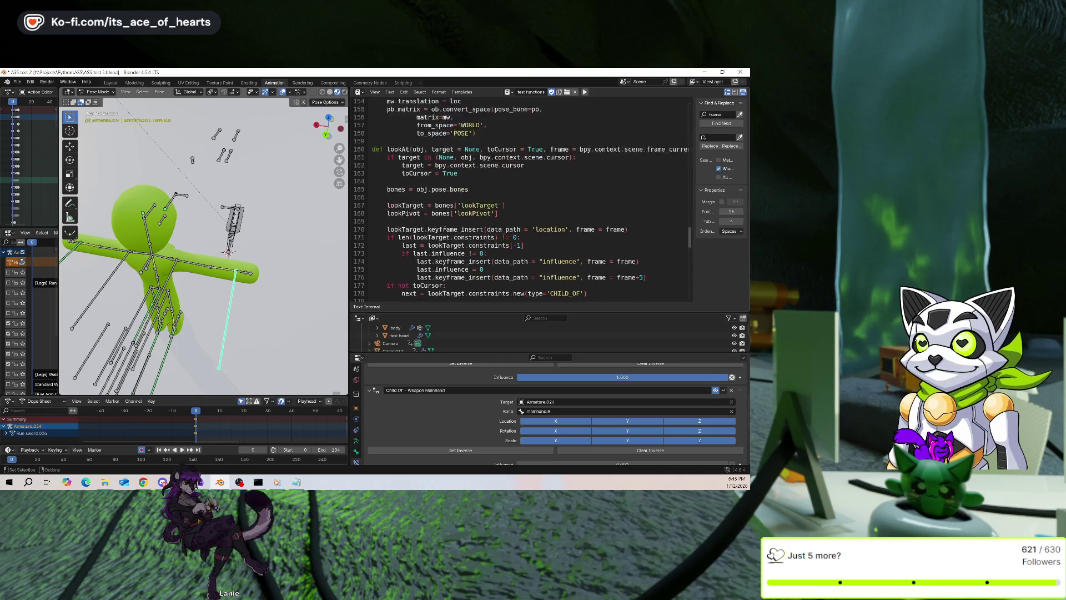
pyautogui.scroll(2, 427, 206)
pyautogui.scroll(3, 419, 196)
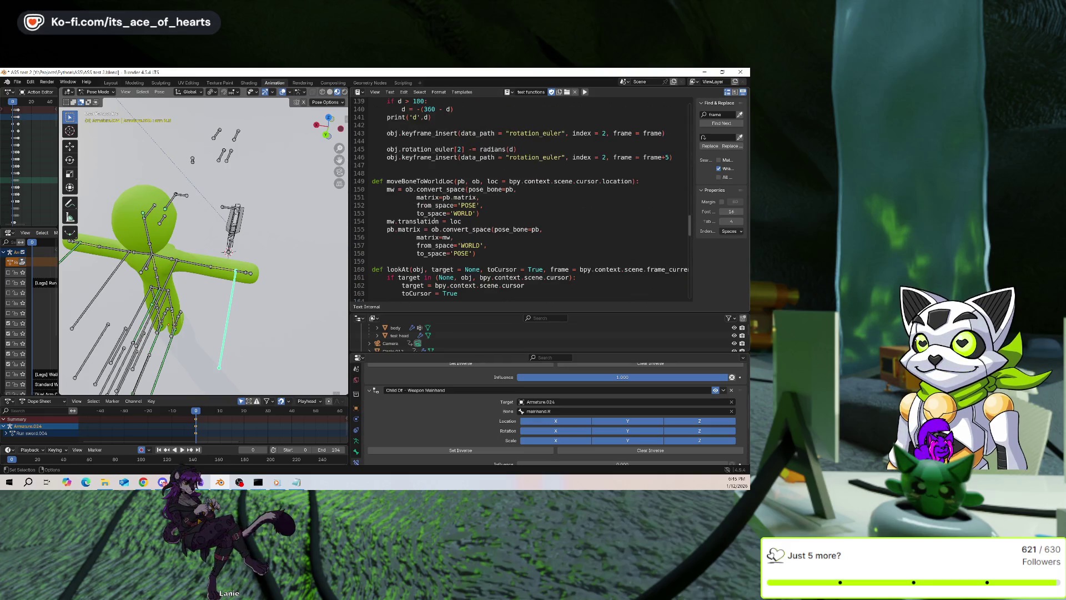
# Replace the leftover 'bone' on line 218 with a moveBoneToWorldLoc call
pyautogui.doubleClick(420, 181)
pyautogui.scroll(1, 491, 173)
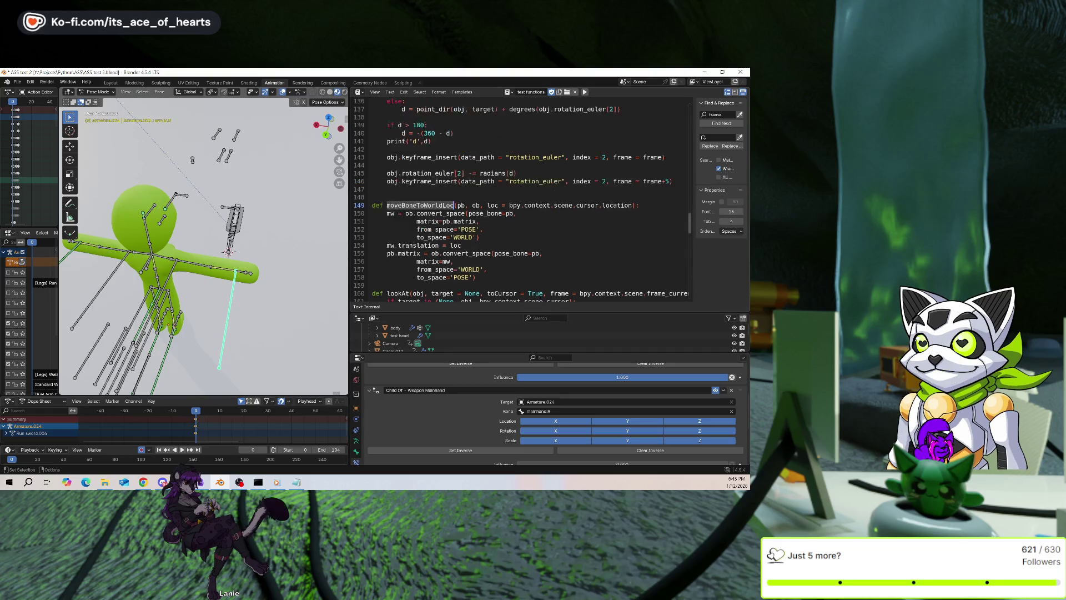
pyautogui.scroll(4, 491, 173)
pyautogui.scroll(2, 492, 172)
pyautogui.scroll(-4, 569, 216)
pyautogui.scroll(-5, 568, 217)
pyautogui.scroll(-6, 569, 217)
pyautogui.scroll(-10, 569, 217)
pyautogui.scroll(-1, 569, 217)
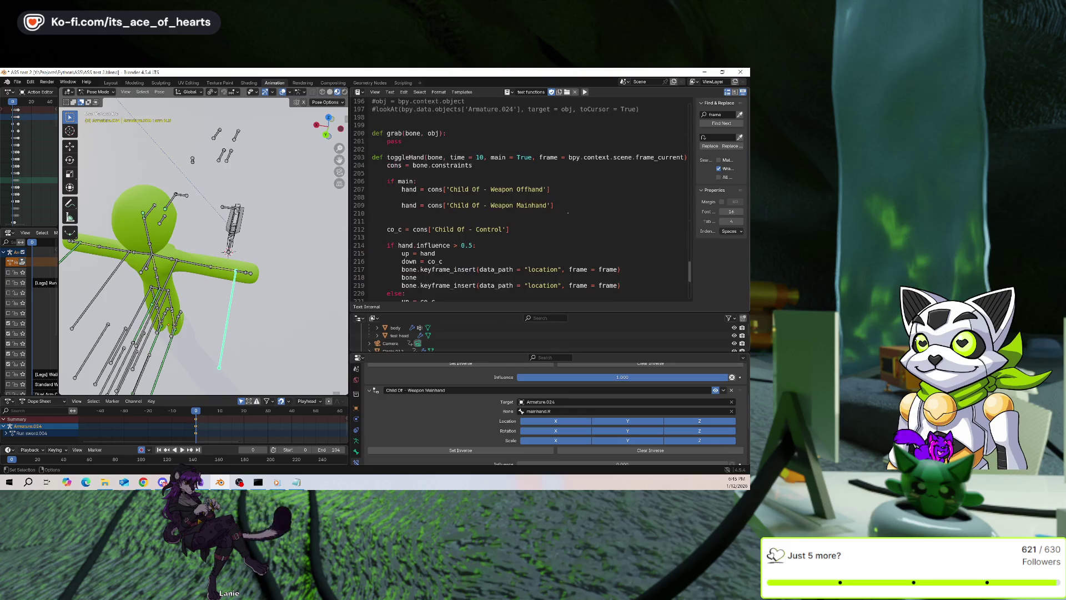
pyautogui.scroll(-1, 544, 223)
pyautogui.scroll(-1, 544, 223)
pyautogui.scroll(-2, 542, 222)
pyautogui.scroll(-1, 541, 223)
pyautogui.scroll(2, 540, 223)
pyautogui.click(486, 205)
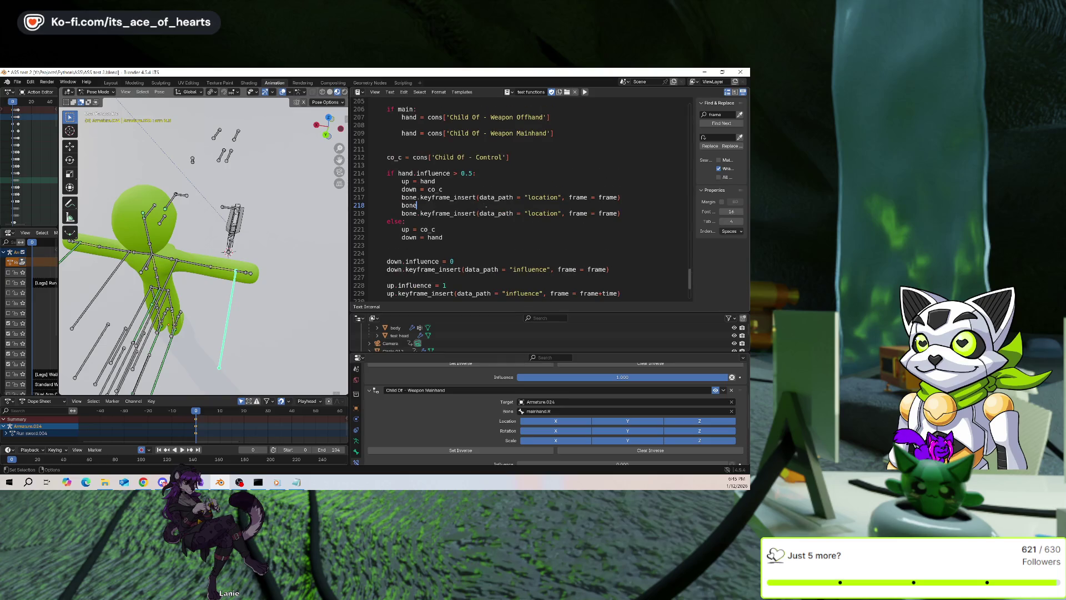
pyautogui.press('BackSpace')
pyautogui.press('BackSpace')
pyautogui.press('BackSpace')
pyautogui.write('moveBoneToWorldLoc(')
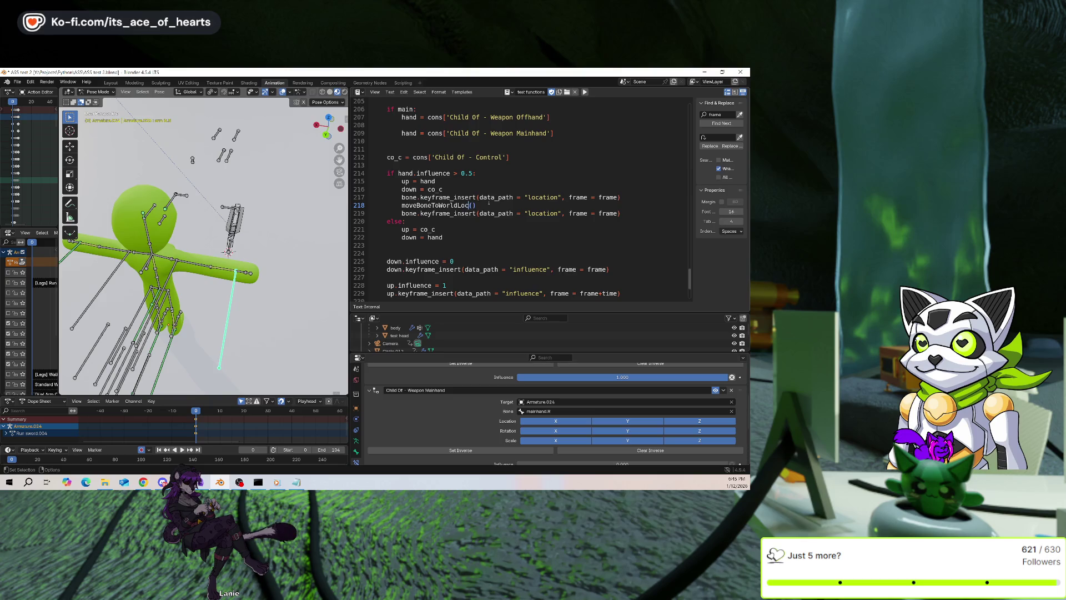
# Search for moveBoneToWorldLoc to jump to its definition at line 149
pyautogui.hotkey('ctrl', 'shift', 'Left')
pyautogui.hotkey('ctrl', 'f')
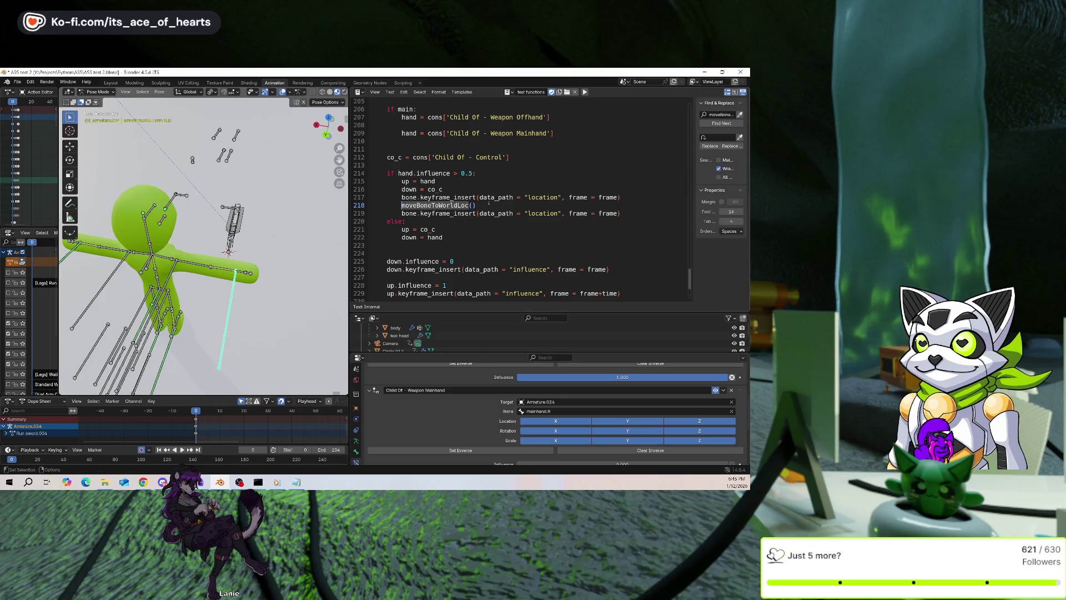
pyautogui.click(723, 124)
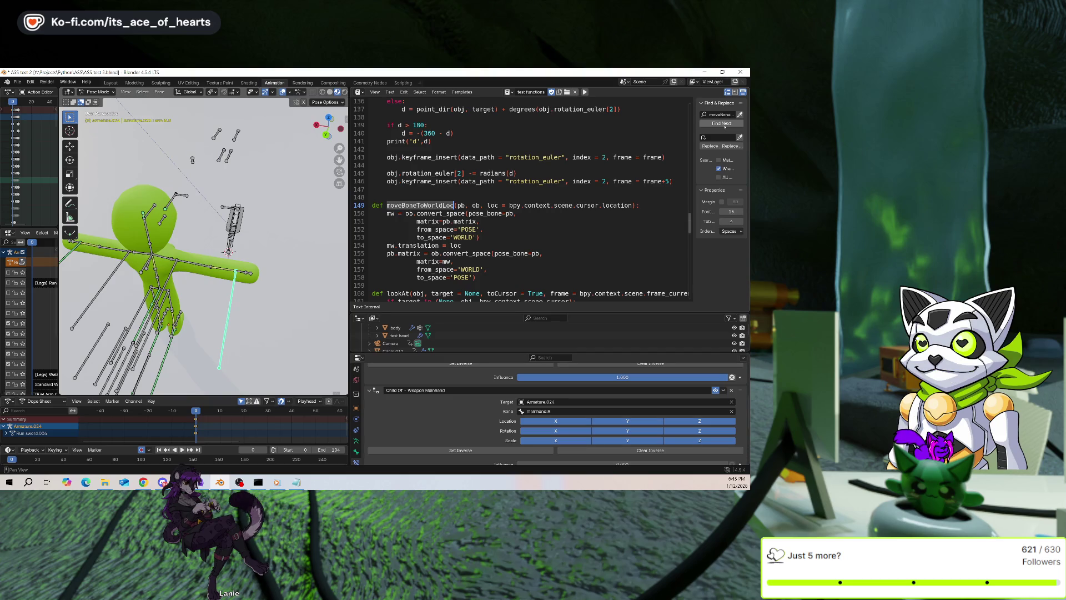
# Pass obj as the argument of the moveBoneToWorldLoc call on line 218
pyautogui.click(724, 125)
pyautogui.scroll(2, 489, 222)
pyautogui.scroll(-2, 487, 195)
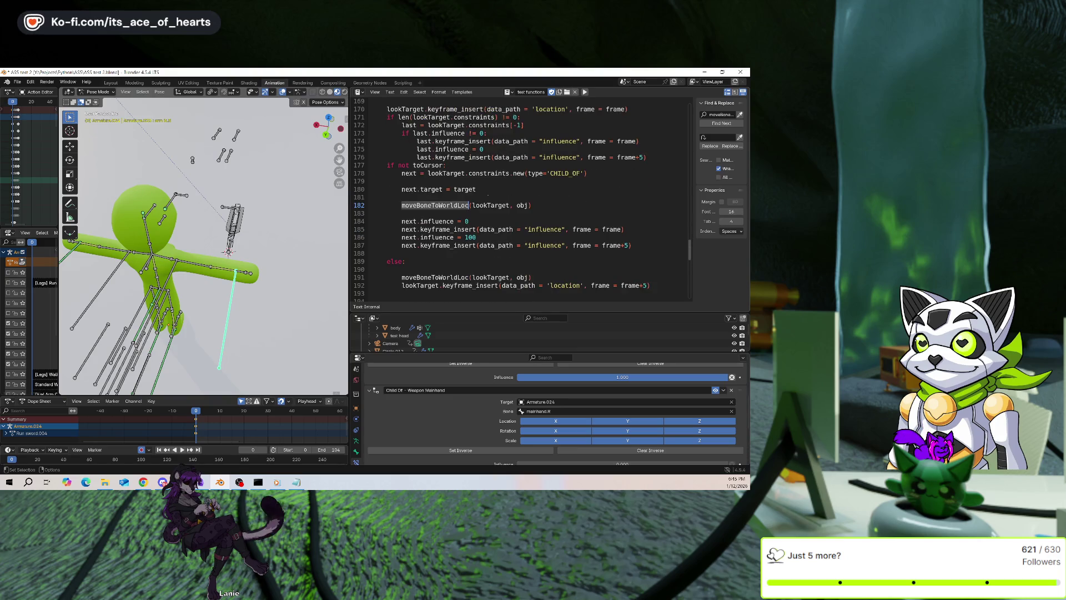
pyautogui.click(724, 125)
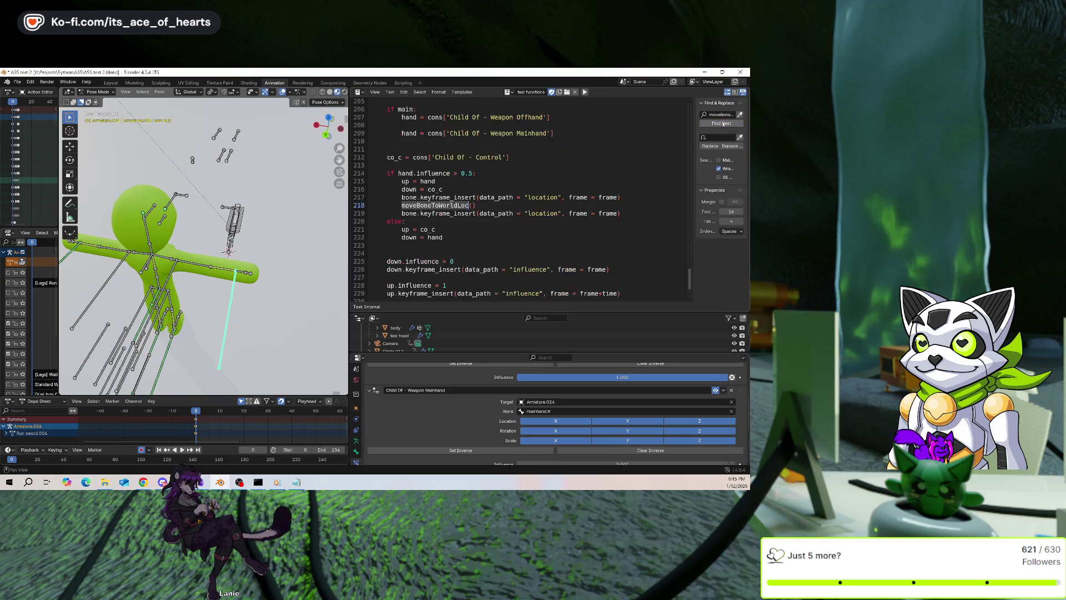
pyautogui.click(474, 205)
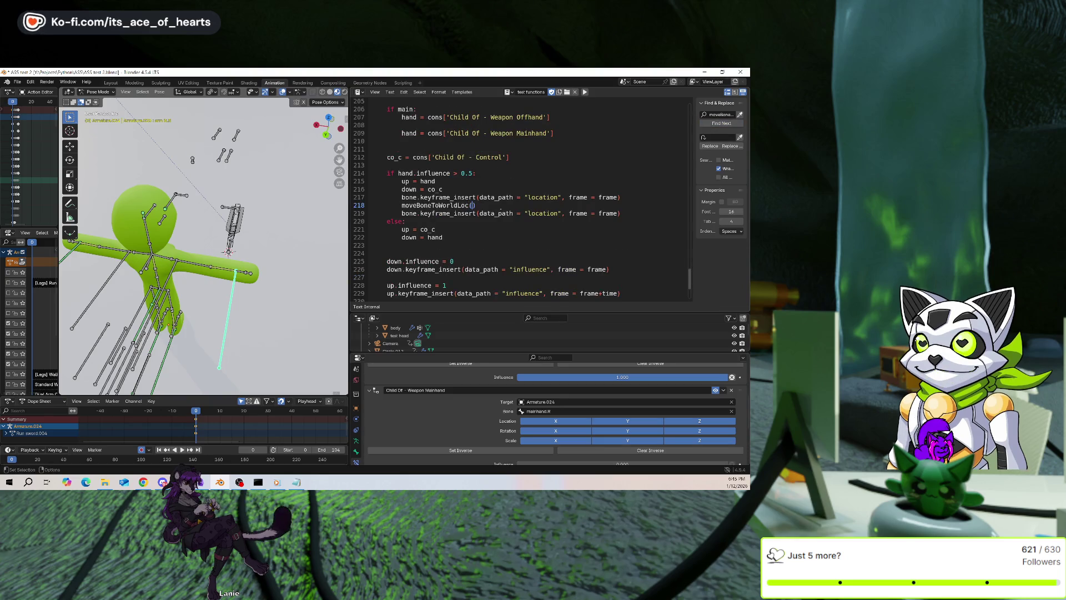
pyautogui.write('obj')
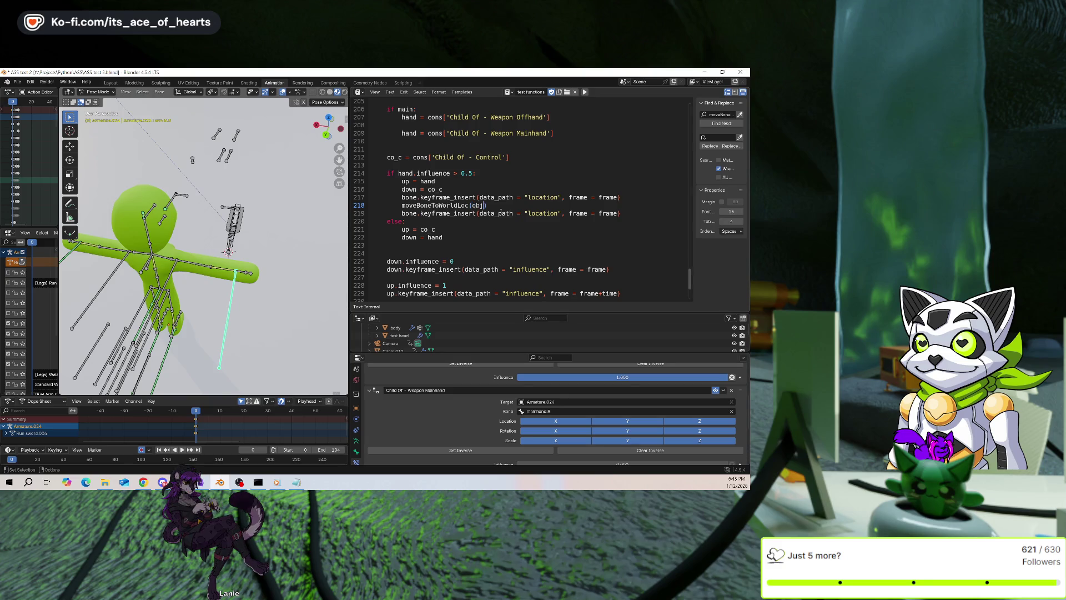
# Add an obj parameter after bone in the toggleHand definition
pyautogui.scroll(3, 501, 211)
pyautogui.click(446, 158)
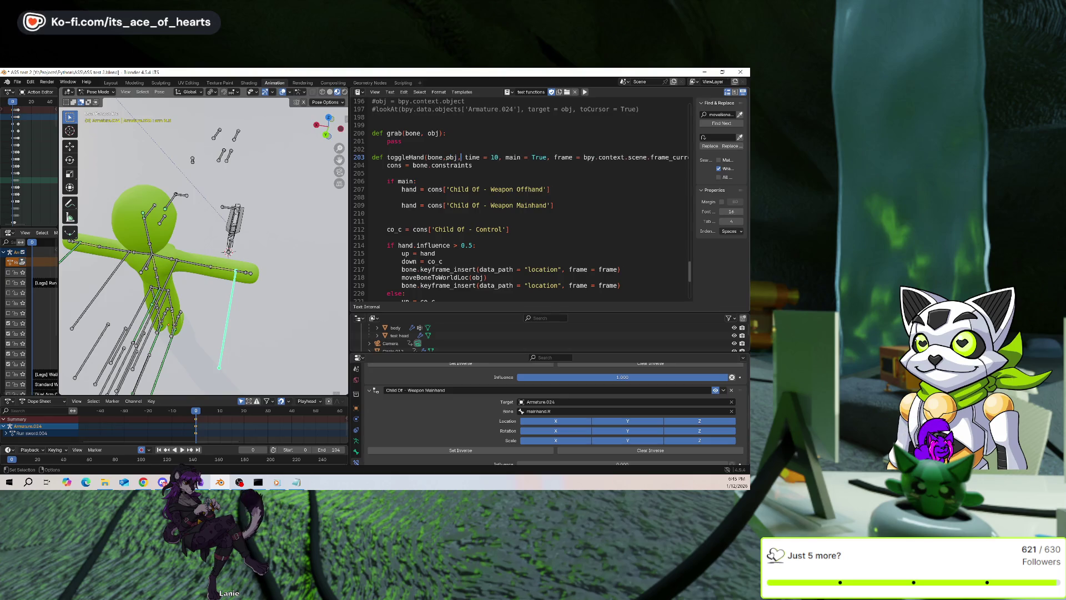
pyautogui.write('obj,')
pyautogui.scroll(-1, 497, 226)
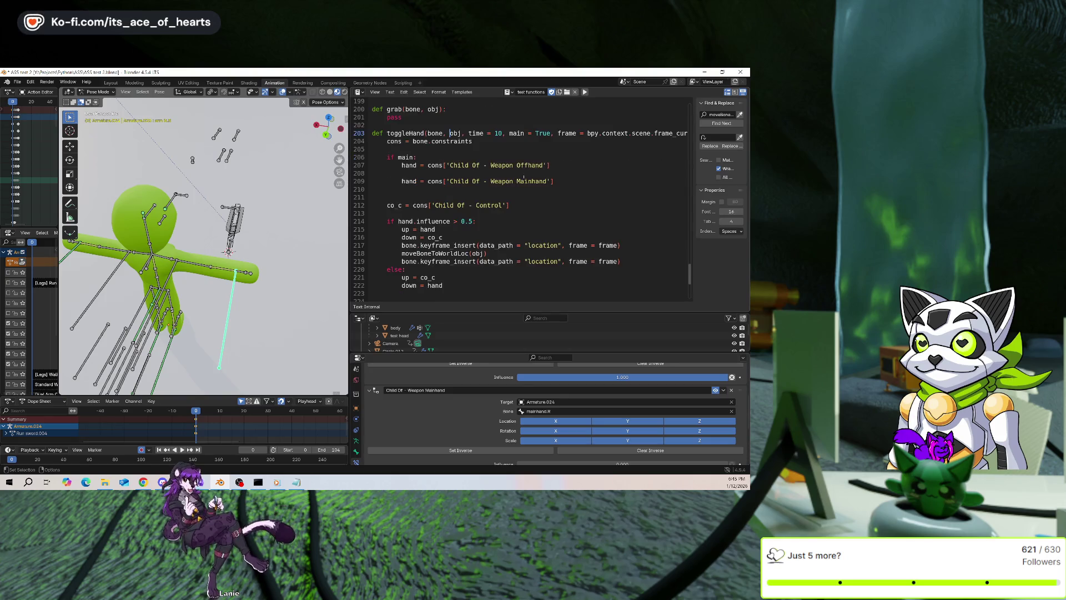
pyautogui.scroll(-1, 497, 227)
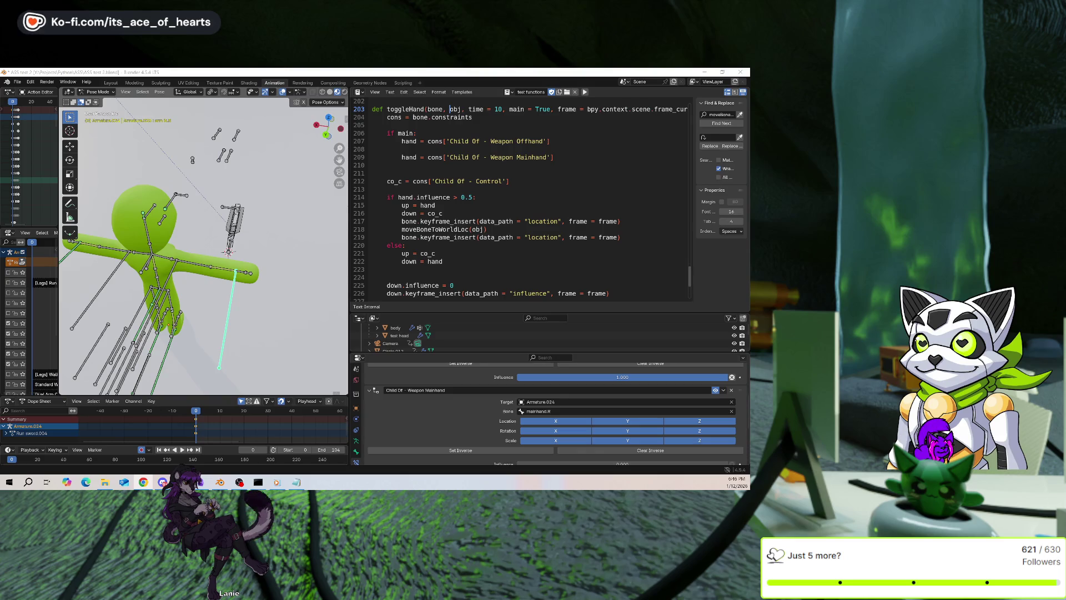
pyautogui.click(568, 226)
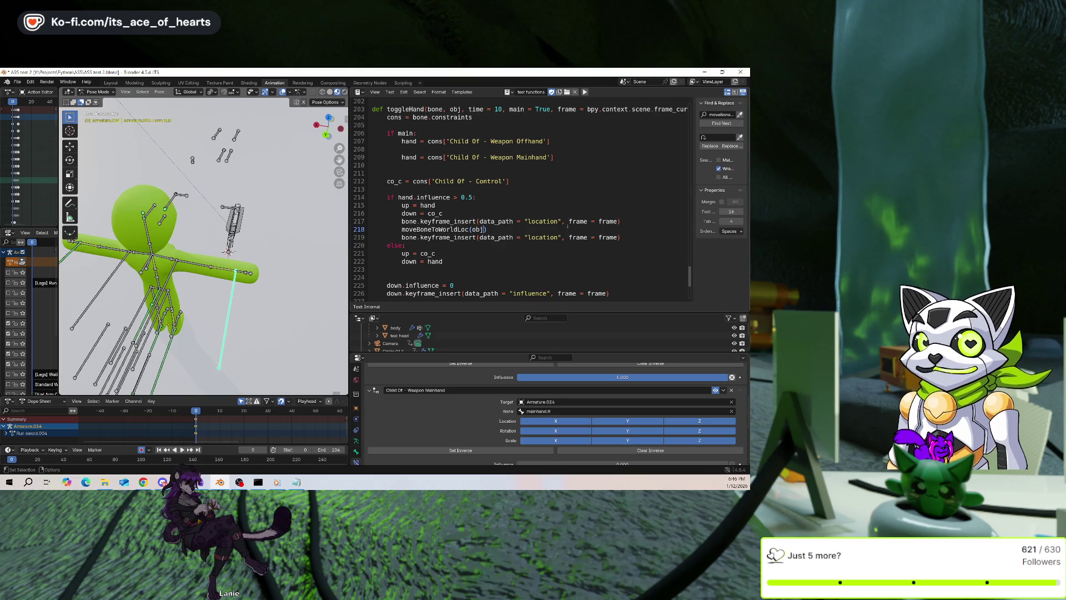
pyautogui.write(', ')
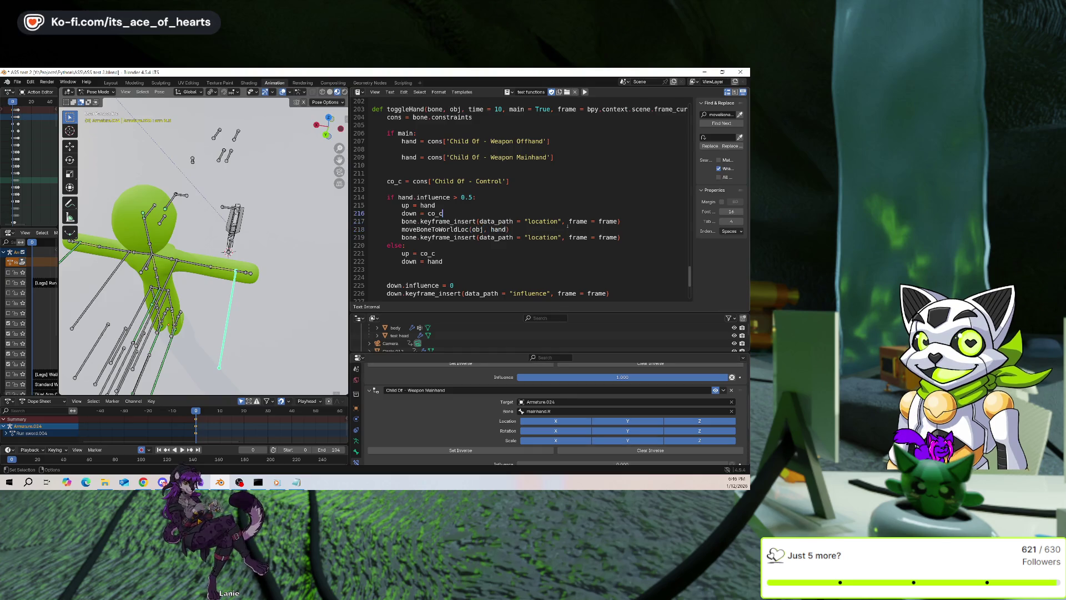
pyautogui.write('hand')
pyautogui.press('Up')
pyautogui.press('Home')
pyautogui.press('Return')
pyautogui.press('Down')
pyautogui.press('Down')
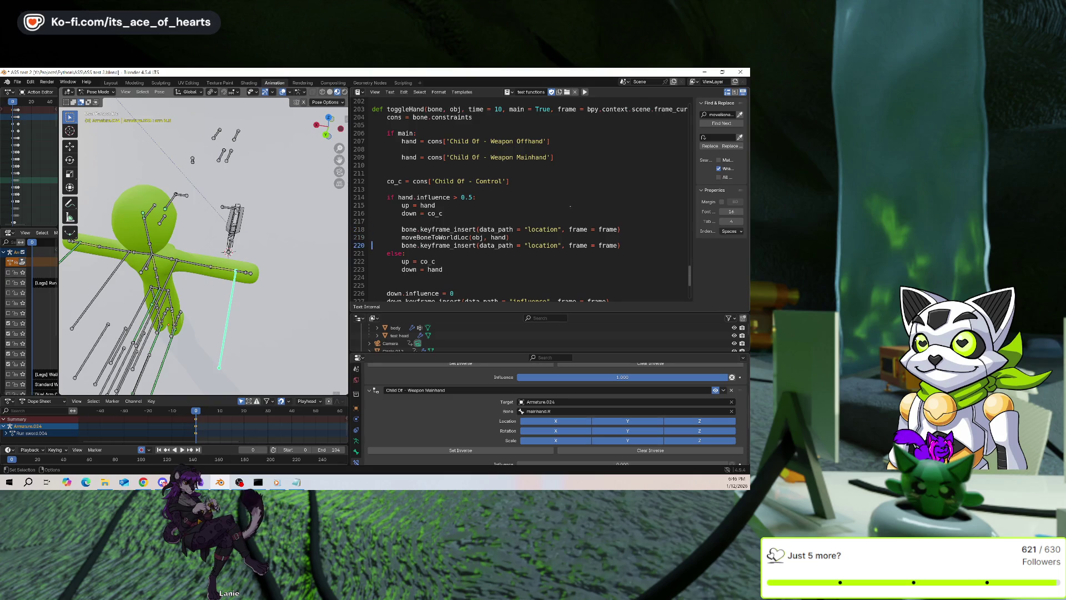
pyautogui.doubleClick(498, 237)
pyautogui.write('bone')
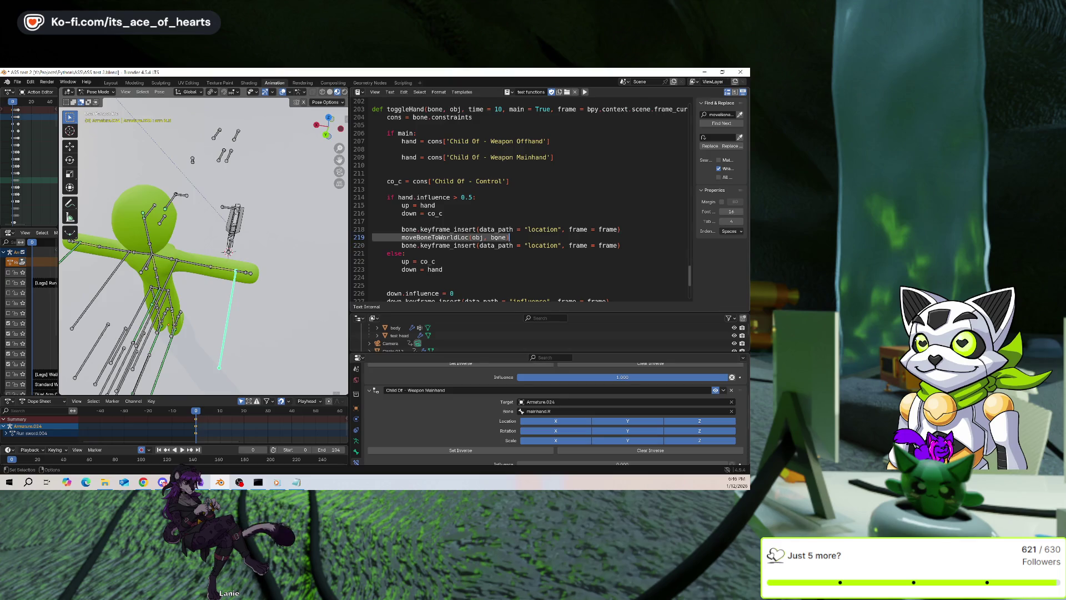
pyautogui.write(',')
pyautogui.click(372, 229)
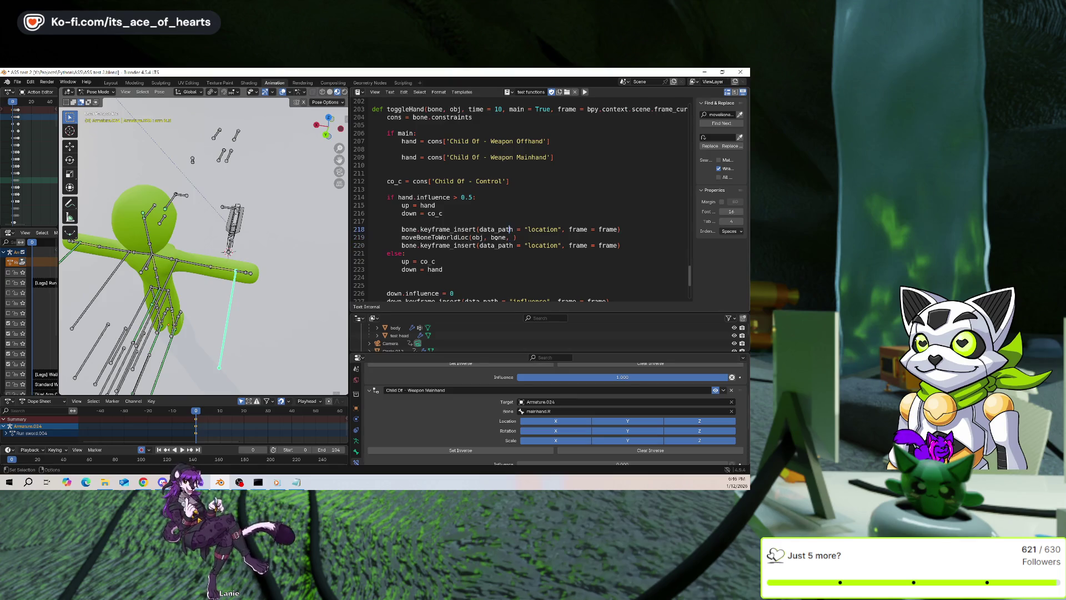
pyautogui.doubleClick(435, 237)
pyautogui.hotkey('ctrl', 'f')
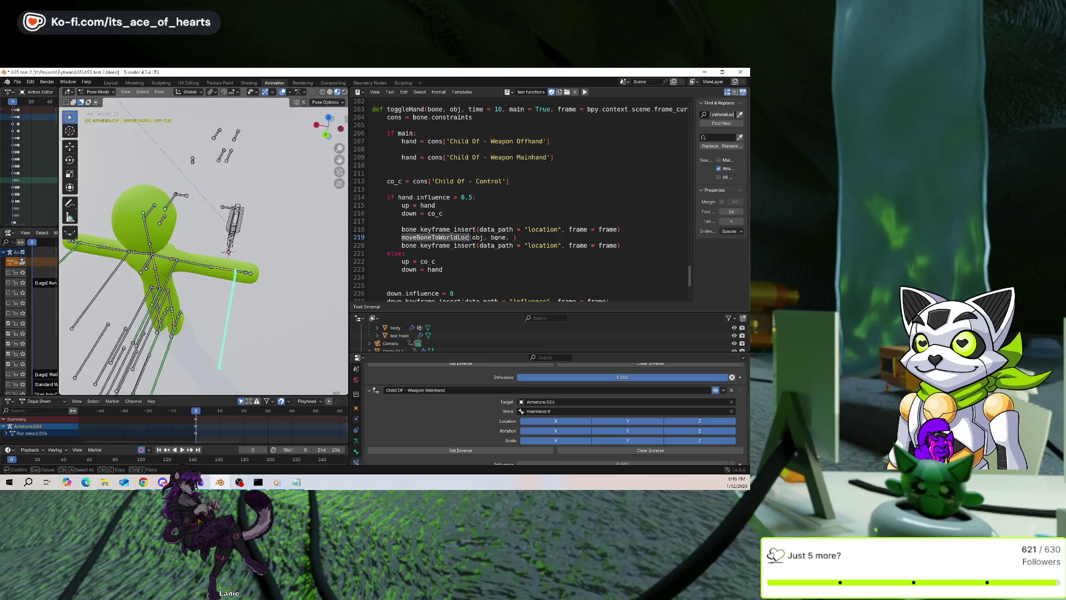
pyautogui.click(716, 123)
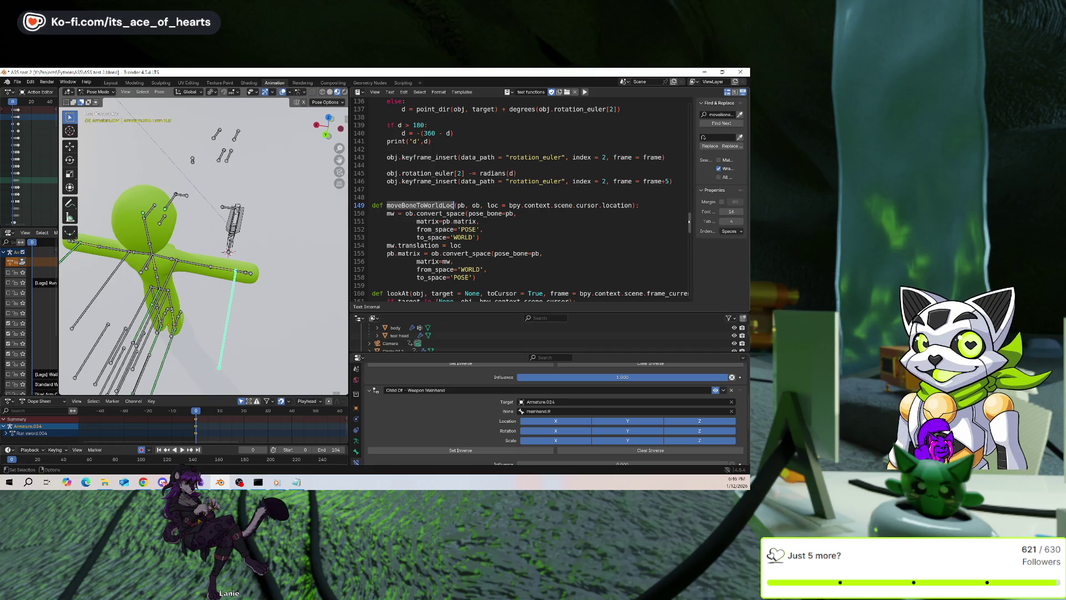
pyautogui.moveTo(690, 222); pyautogui.dragTo(693, 294)
pyautogui.scroll(3, 461, 211)
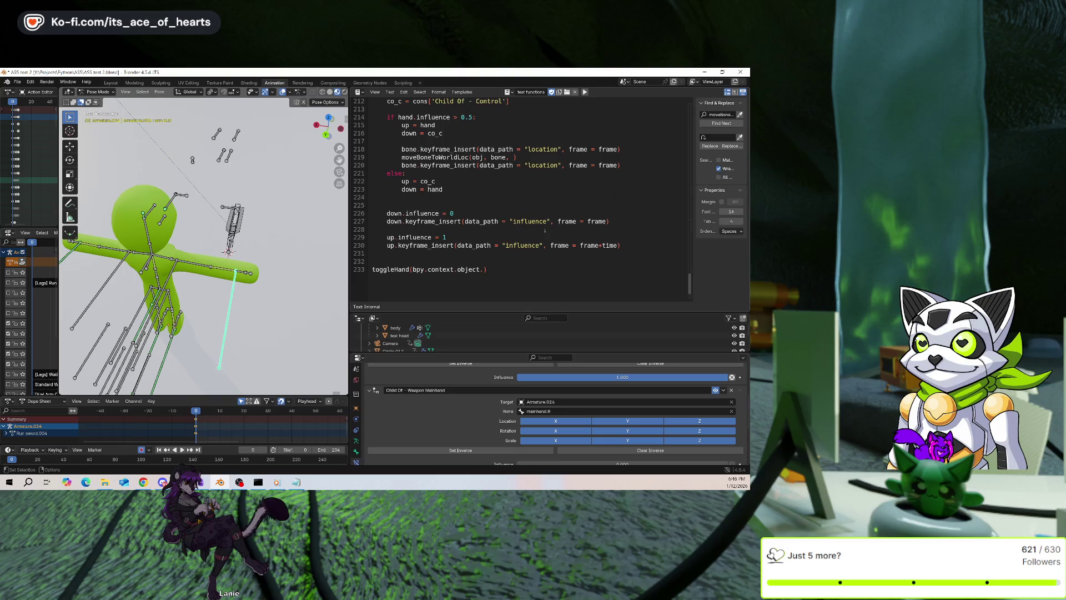
pyautogui.scroll(3, 460, 211)
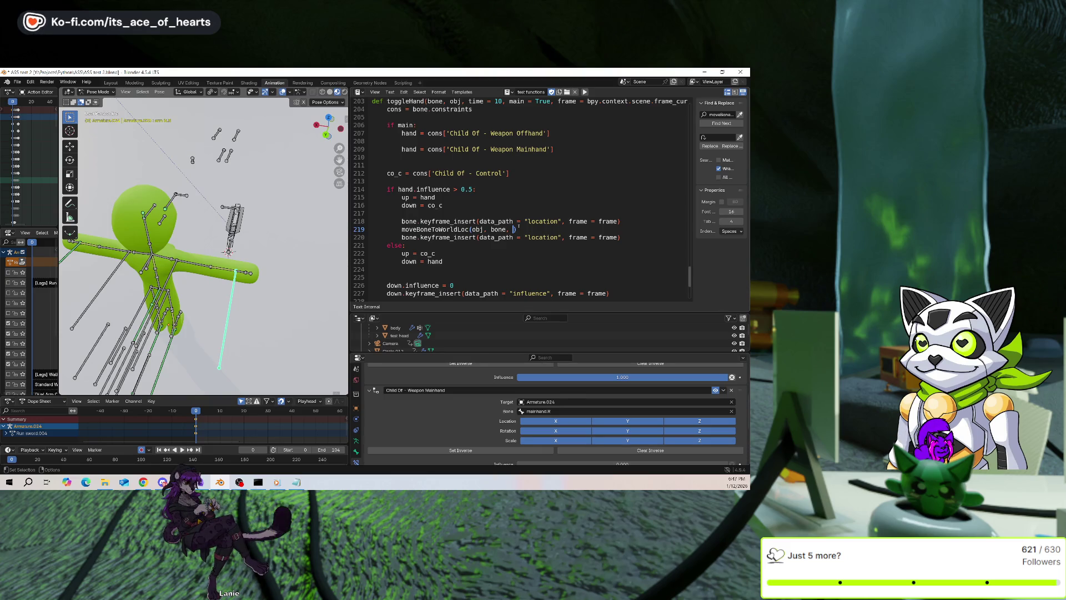
# Type hand.location as the third argument of moveBoneToWorldLoc(obj, bone, ) on line 219
pyautogui.write('hand.')
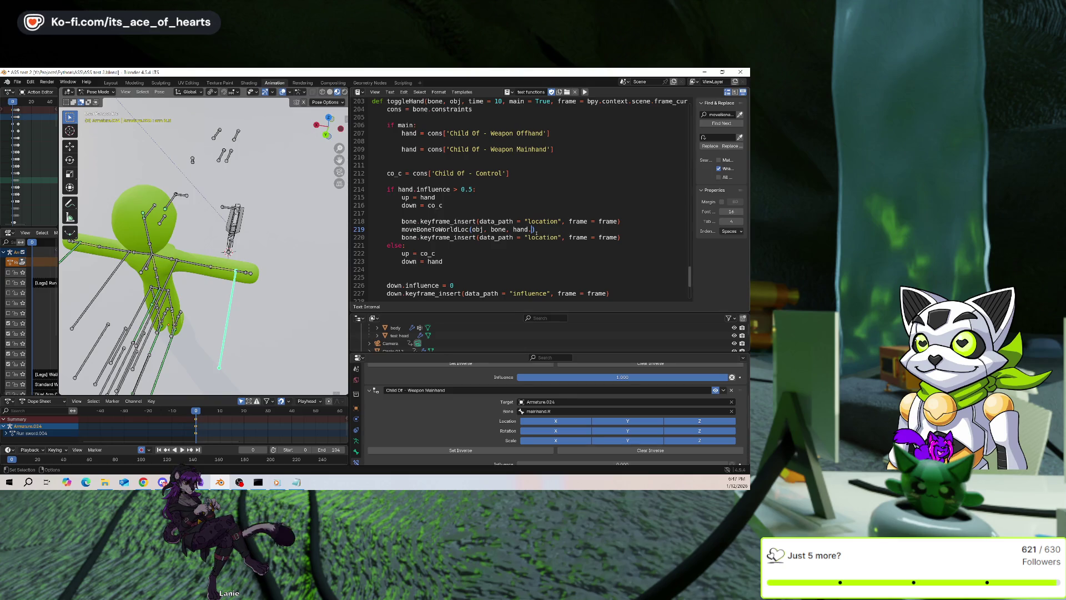
pyautogui.write('location')
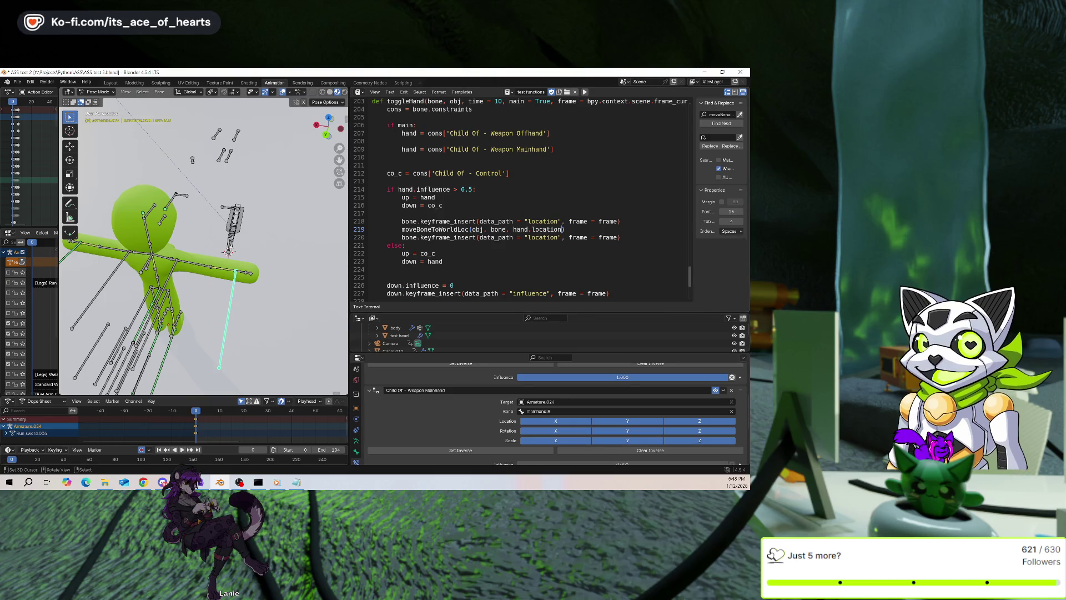
pyautogui.scroll(5, 667, 244)
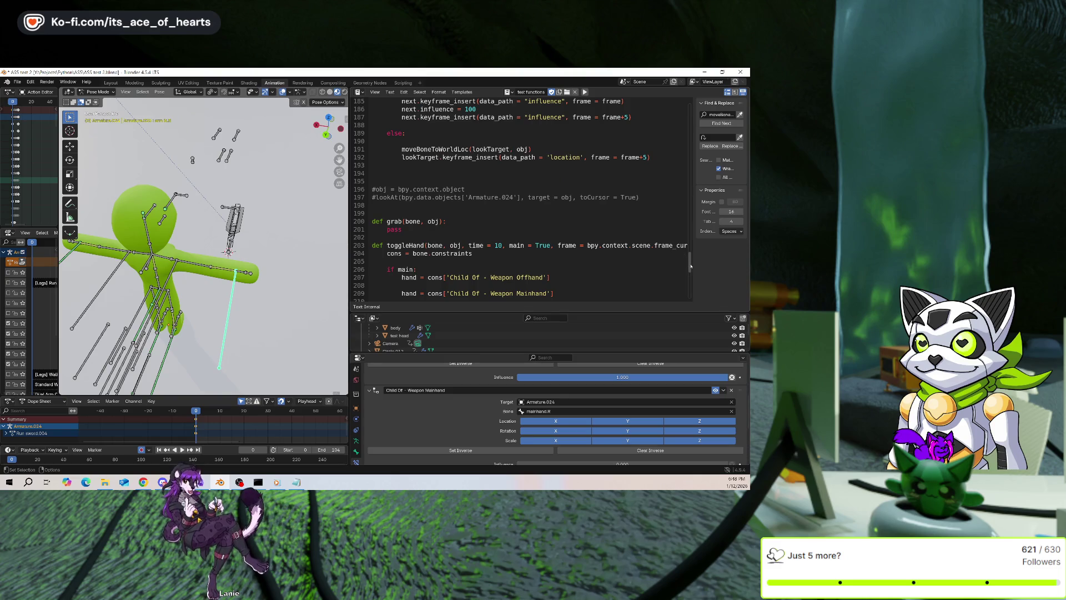
# Scroll up through the script to the imports at the top
pyautogui.scroll(4, 690, 258)
pyautogui.moveTo(690, 257); pyautogui.dragTo(690, 237)
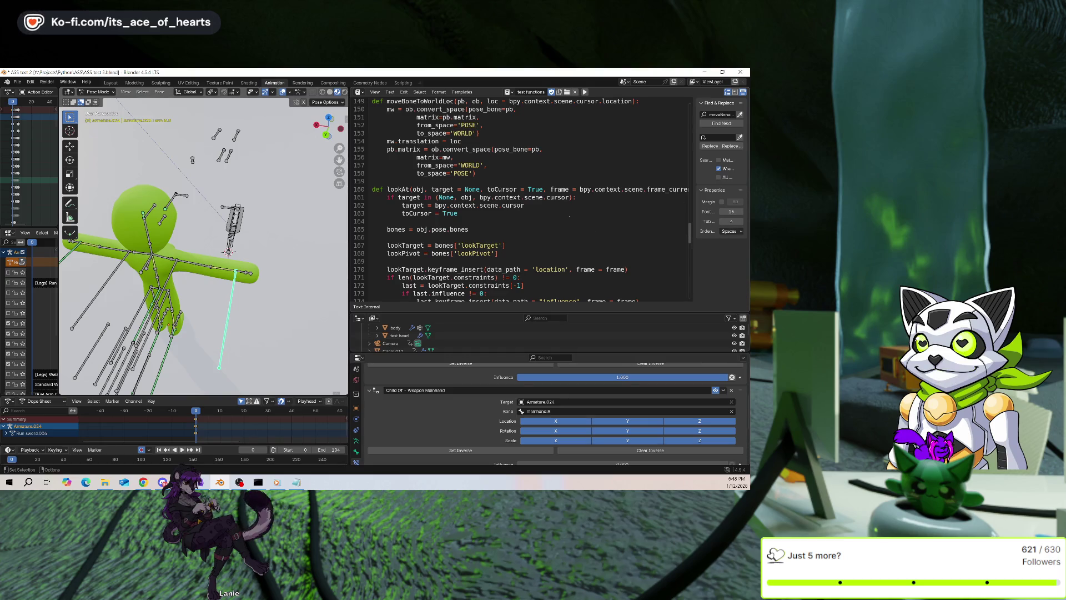
pyautogui.scroll(3, 570, 215)
pyautogui.scroll(3, 570, 209)
pyautogui.scroll(3, 566, 211)
pyautogui.scroll(3, 564, 212)
pyautogui.scroll(4, 560, 213)
pyautogui.scroll(4, 562, 211)
pyautogui.scroll(3, 566, 206)
pyautogui.scroll(2, 569, 199)
pyautogui.scroll(4, 569, 199)
pyautogui.scroll(4, 567, 198)
pyautogui.scroll(3, 567, 199)
pyautogui.scroll(4, 565, 199)
pyautogui.scroll(5, 565, 199)
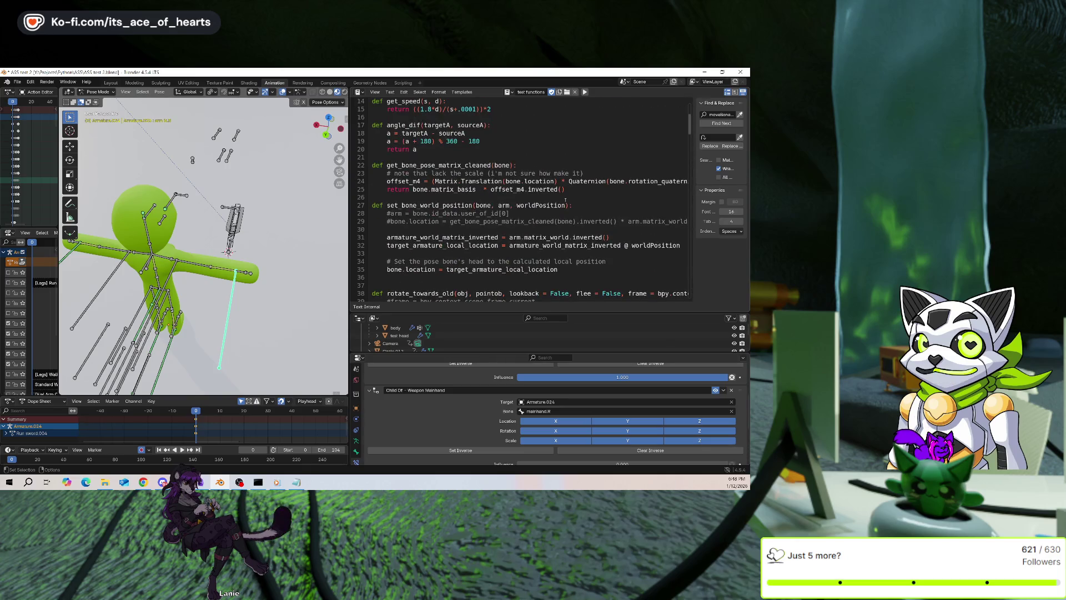
# Select get_bone_pose_matrix_cleaned as the search term, showing set_bone_world_position below
pyautogui.doubleClick(435, 164)
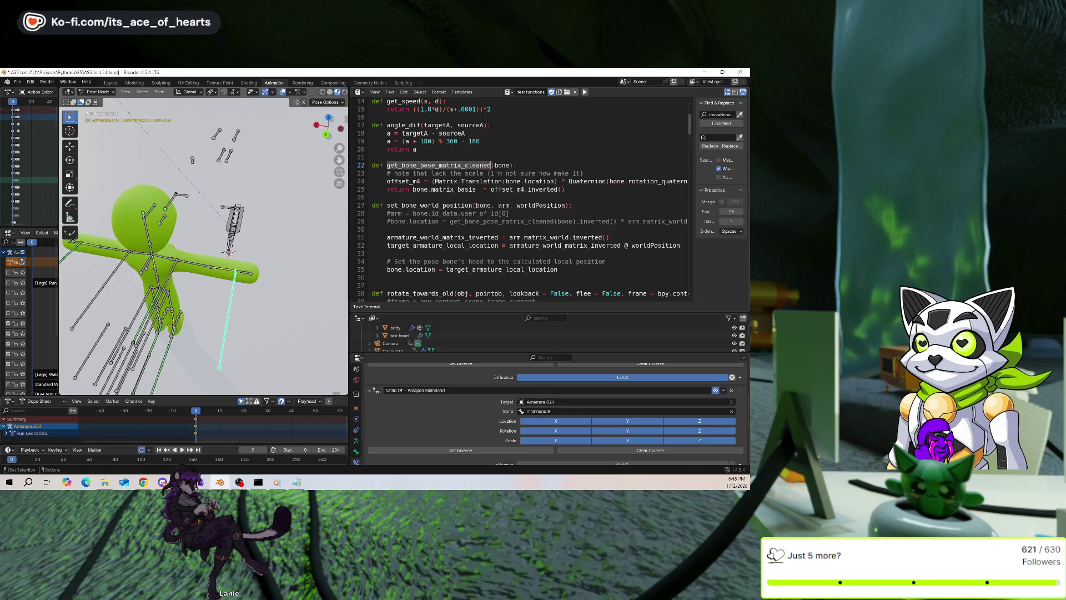
pyautogui.scroll(2, 522, 163)
pyautogui.scroll(2, 522, 162)
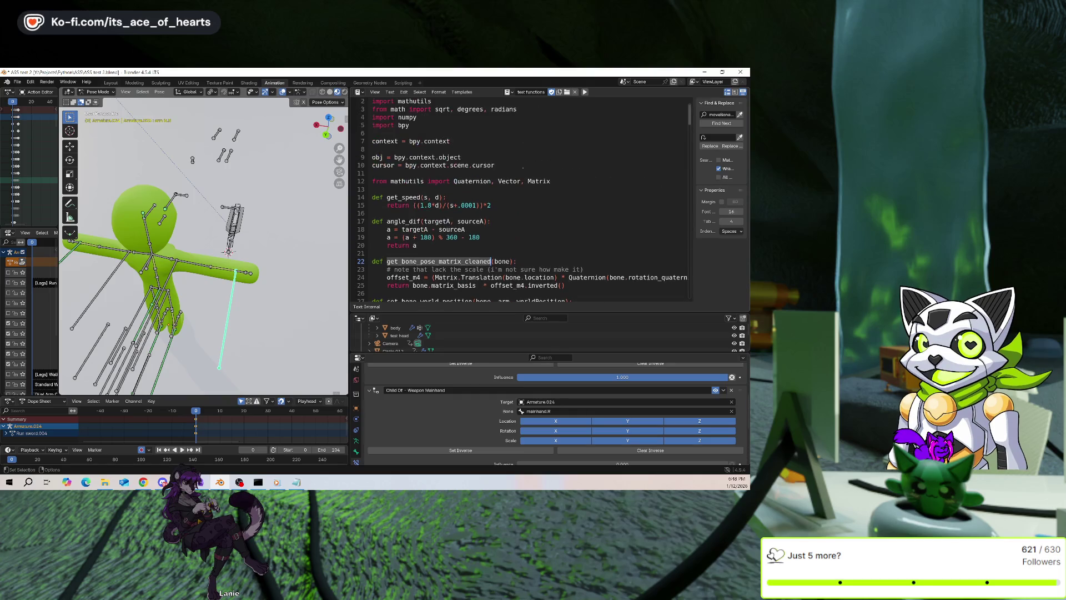
pyautogui.scroll(1, 535, 193)
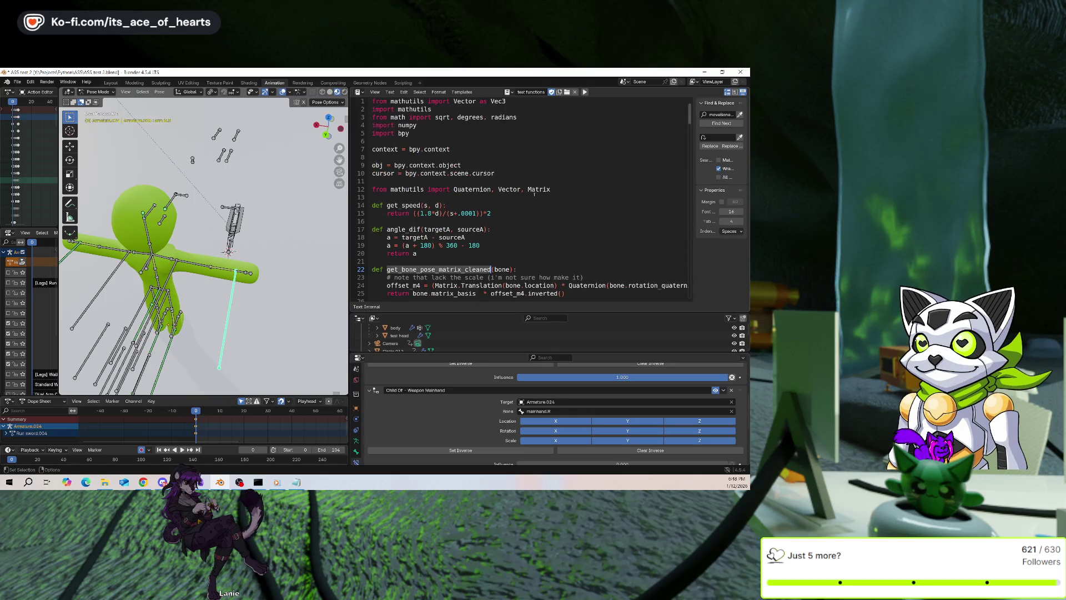
pyautogui.click(543, 238)
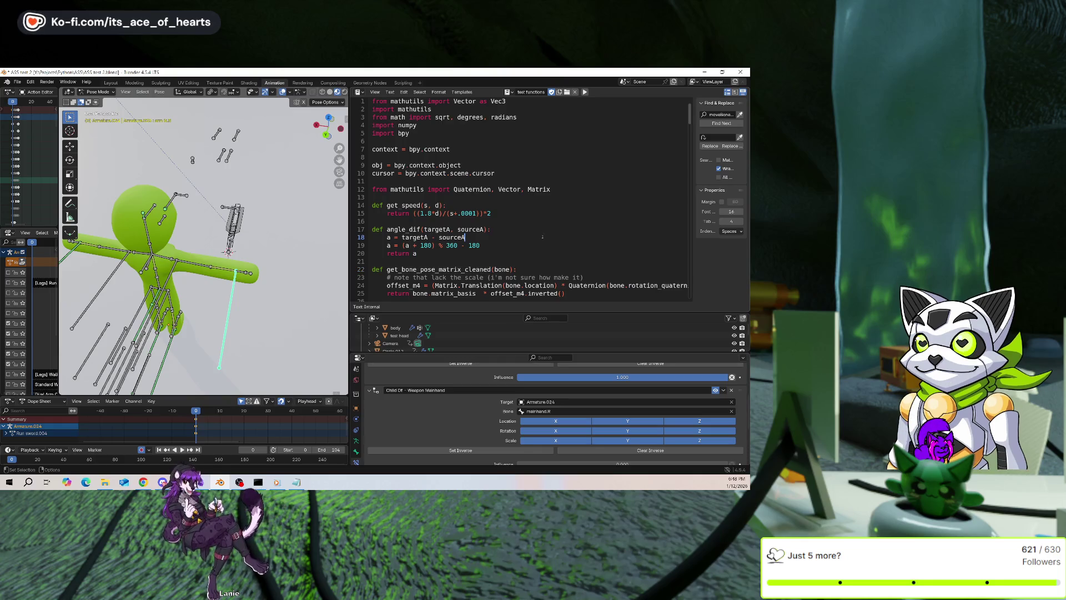
pyautogui.scroll(-2, 542, 233)
pyautogui.scroll(-1, 540, 227)
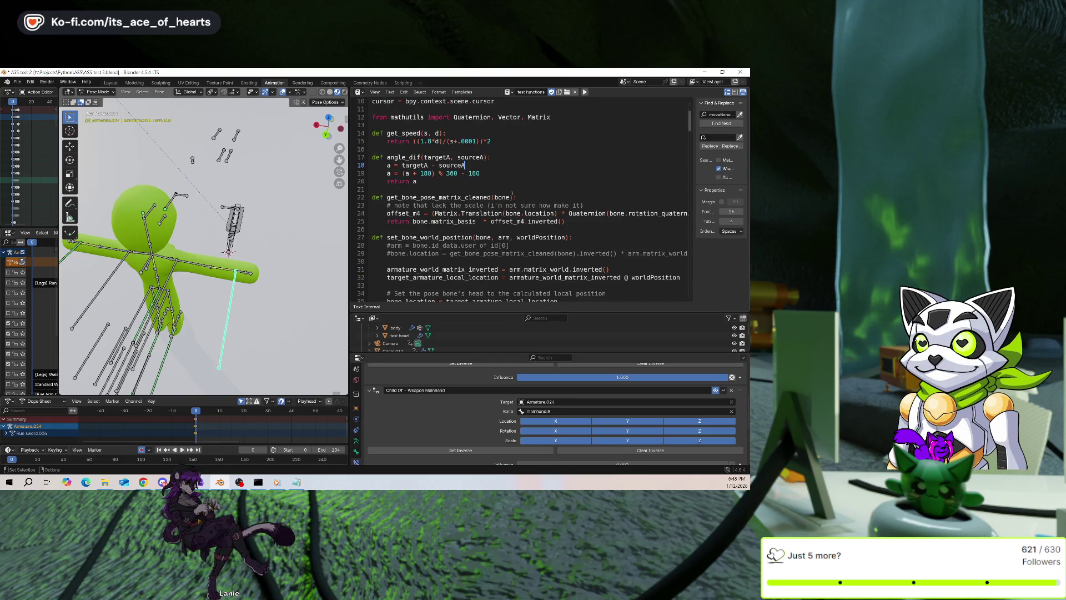
pyautogui.scroll(-1, 511, 195)
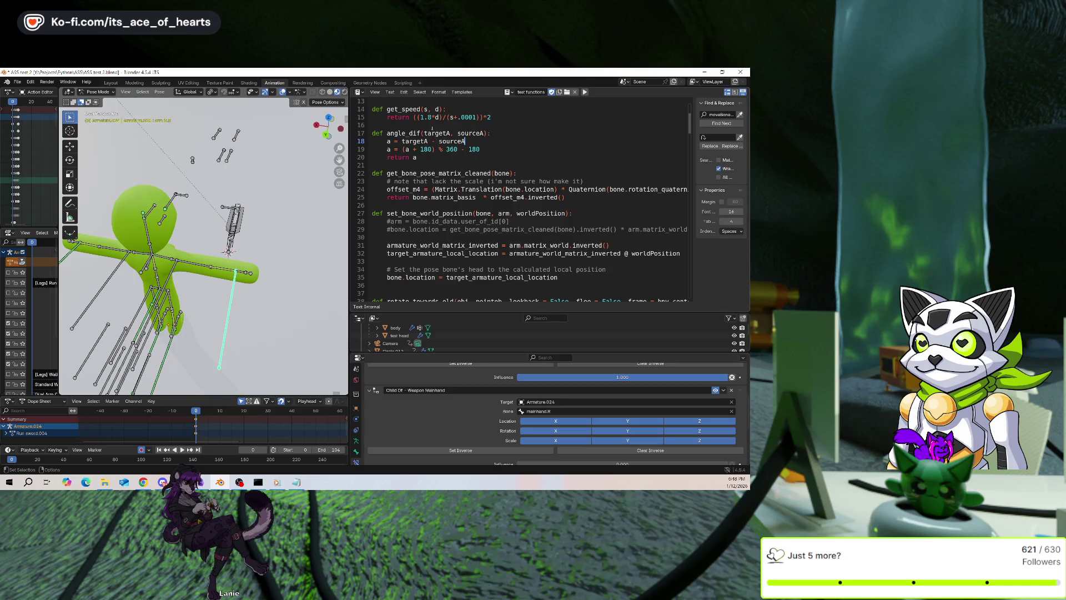
pyautogui.doubleClick(418, 173)
# Search the script for get_bone_pose_matrix_cleaned to find where it is used
pyautogui.hotkey('ctrl', 'f')
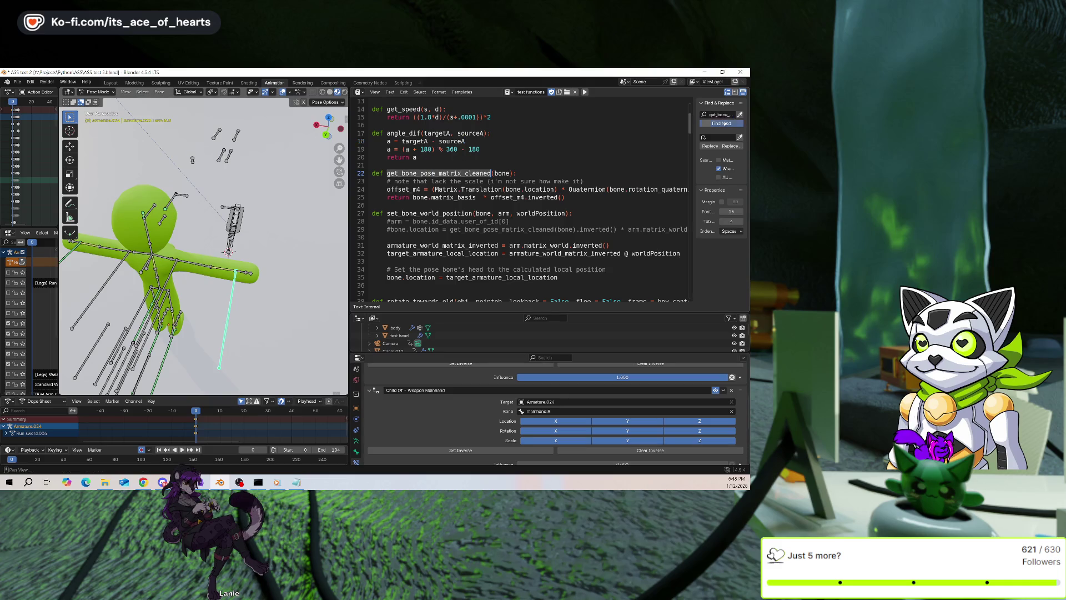
pyautogui.click(723, 123)
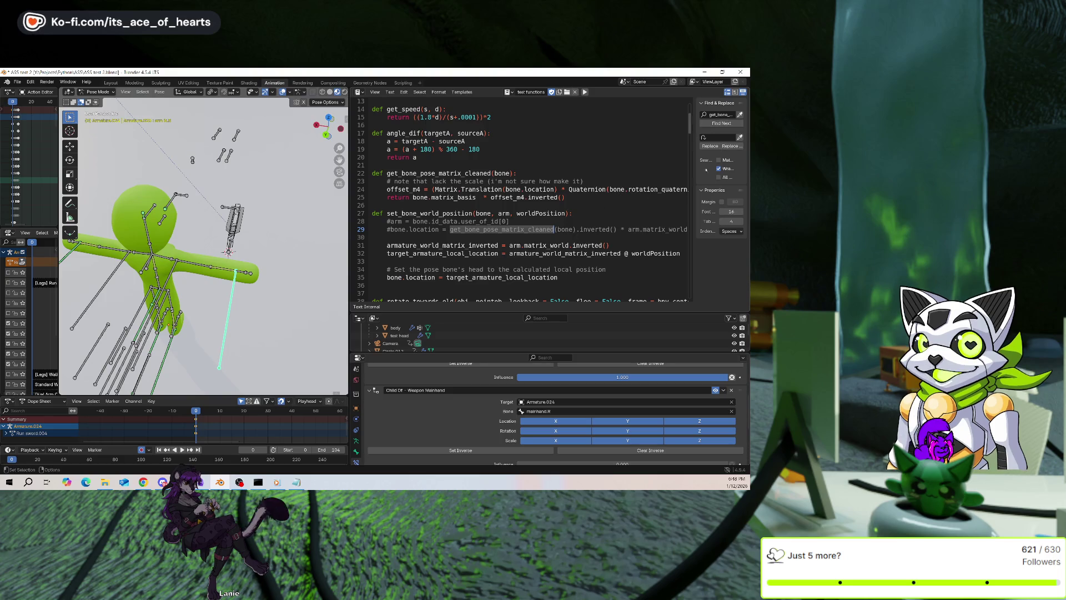
pyautogui.scroll(-1, 615, 235)
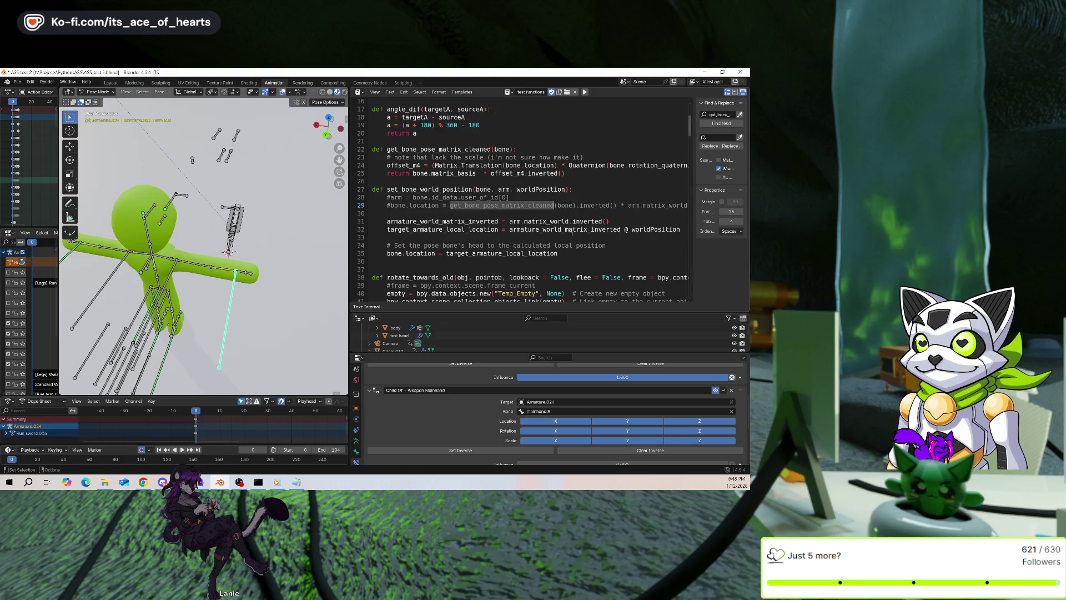
# Clear the search match and scroll down to the toggleHand(bpy.context.object.) call on line 233
pyautogui.click(372, 222)
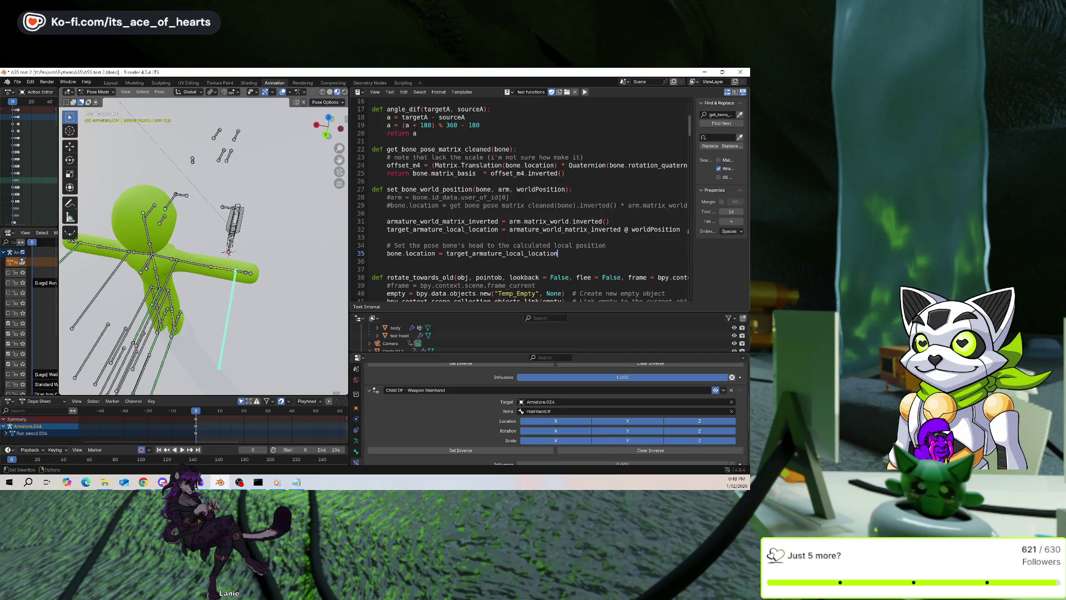
pyautogui.keyDown('shift'); pyautogui.click(373, 222); pyautogui.keyUp('shift')
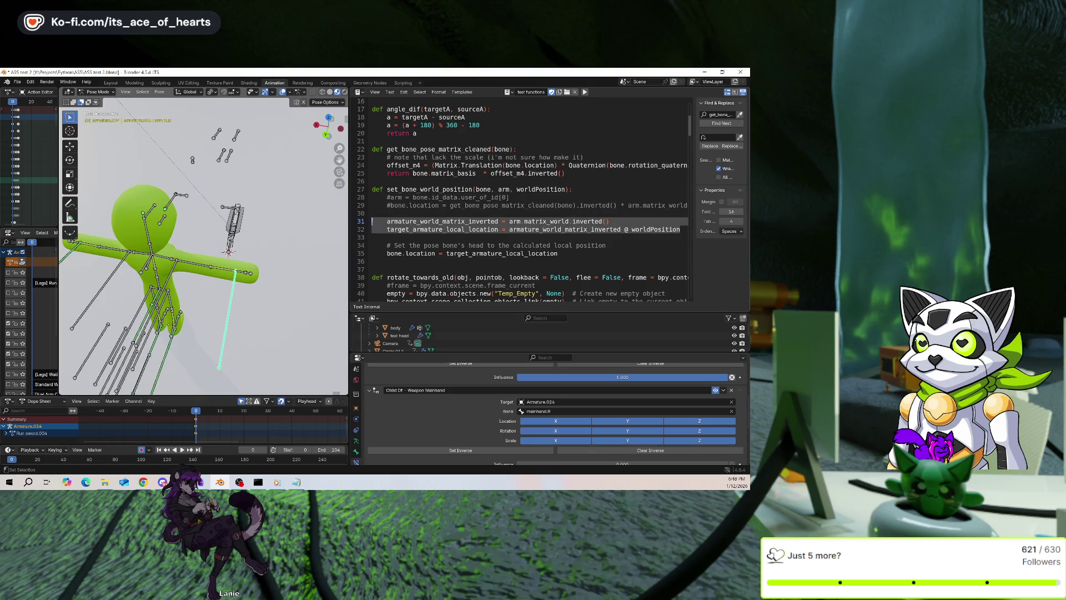
pyautogui.moveTo(689, 125); pyautogui.dragTo(690, 179)
pyautogui.scroll(-20, 618, 253)
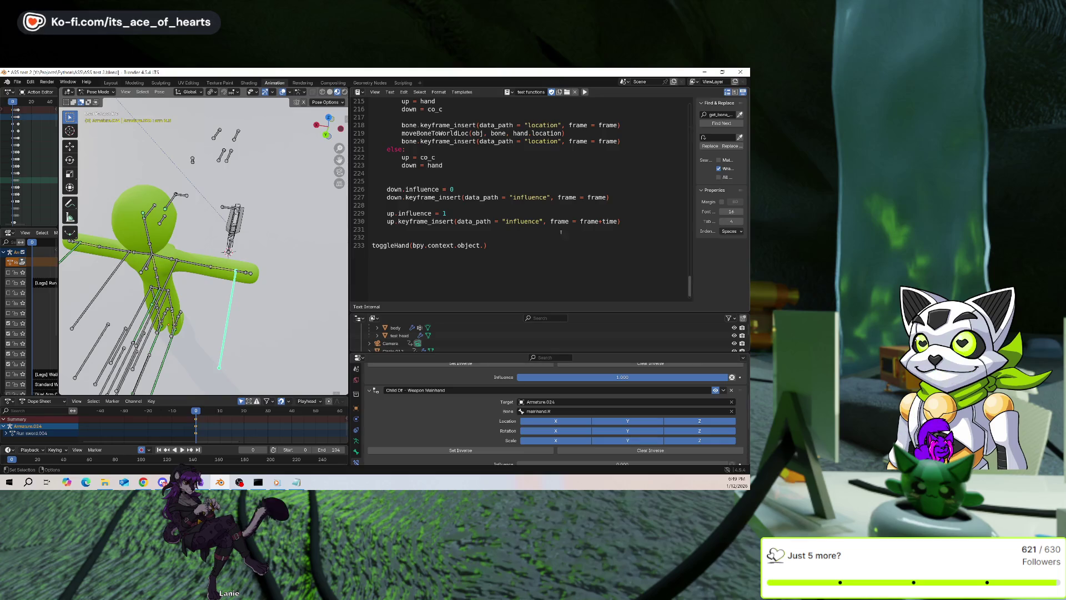
# Scroll back up to toggleHand, select the weapon.R bone, and view the arm and weapon closer
pyautogui.scroll(2, 510, 194)
pyautogui.scroll(2, 510, 194)
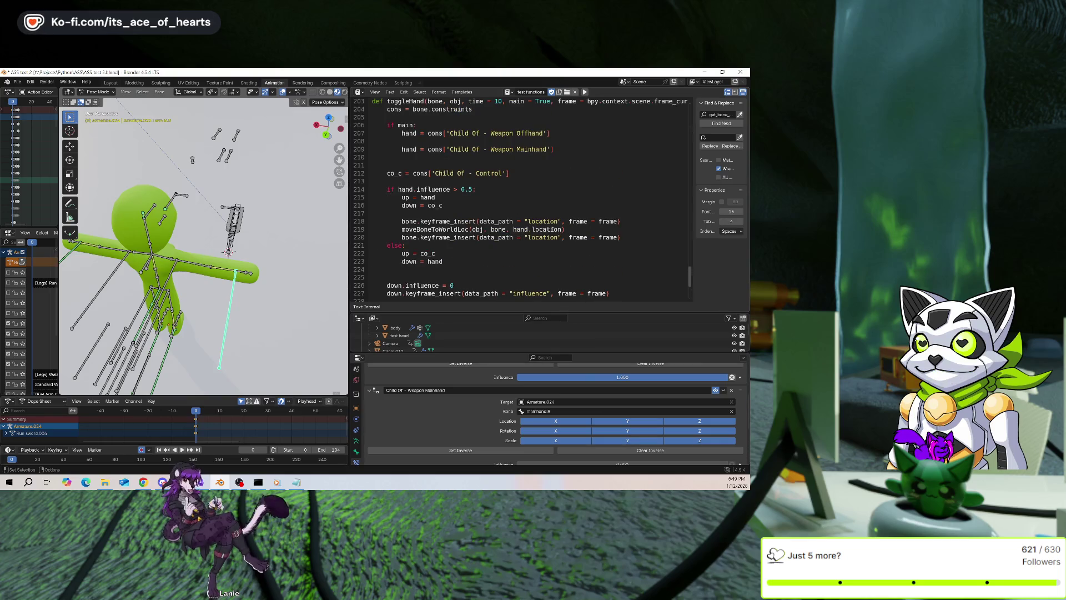
pyautogui.click(232, 245)
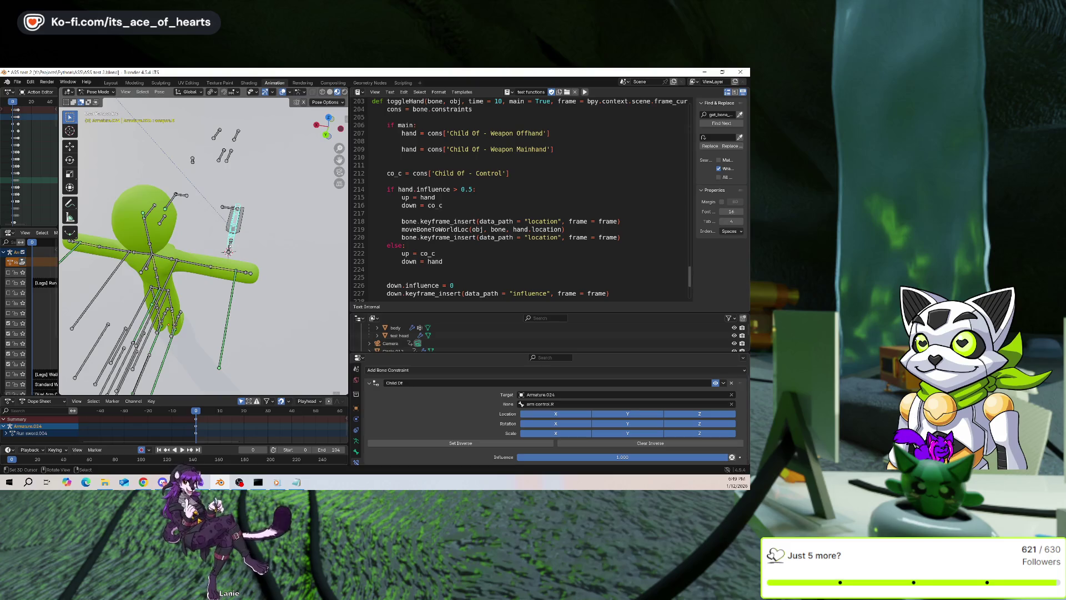
pyautogui.moveTo(232, 245)
pyautogui.mouseDown(button='middle')
pyautogui.moveTo(199, 236)
pyautogui.moveTo(218, 237)
pyautogui.mouseUp(button='middle')
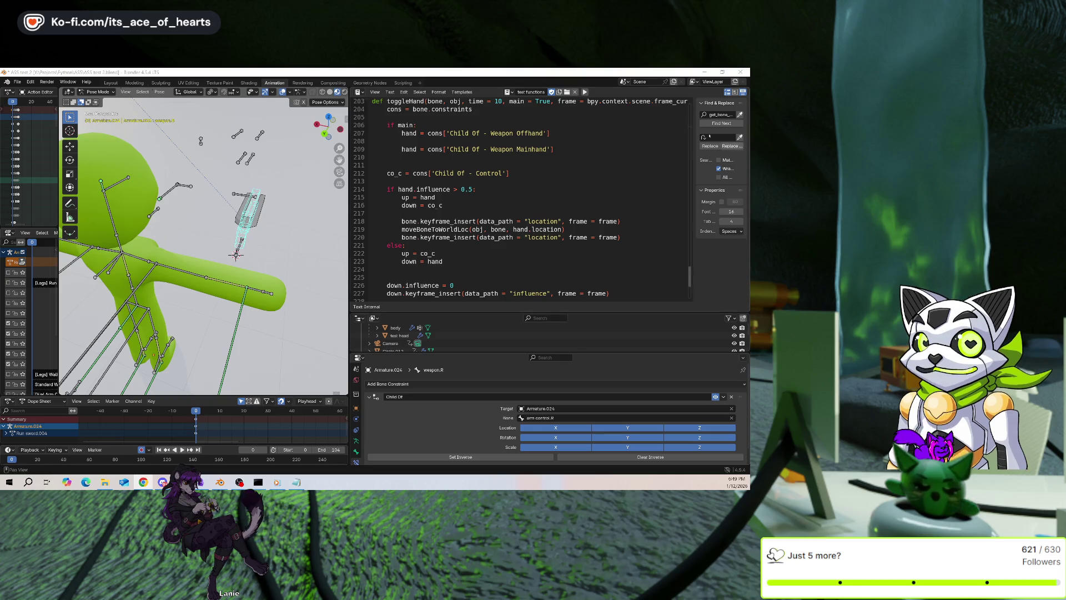
# Add a 'bone_global =' line after the first location keyframe insert, with blank lines around it
pyautogui.click(634, 222)
pyautogui.press('Return')
pyautogui.write('bone_g')
pyautogui.press('BackSpace')
pyautogui.write('= ')
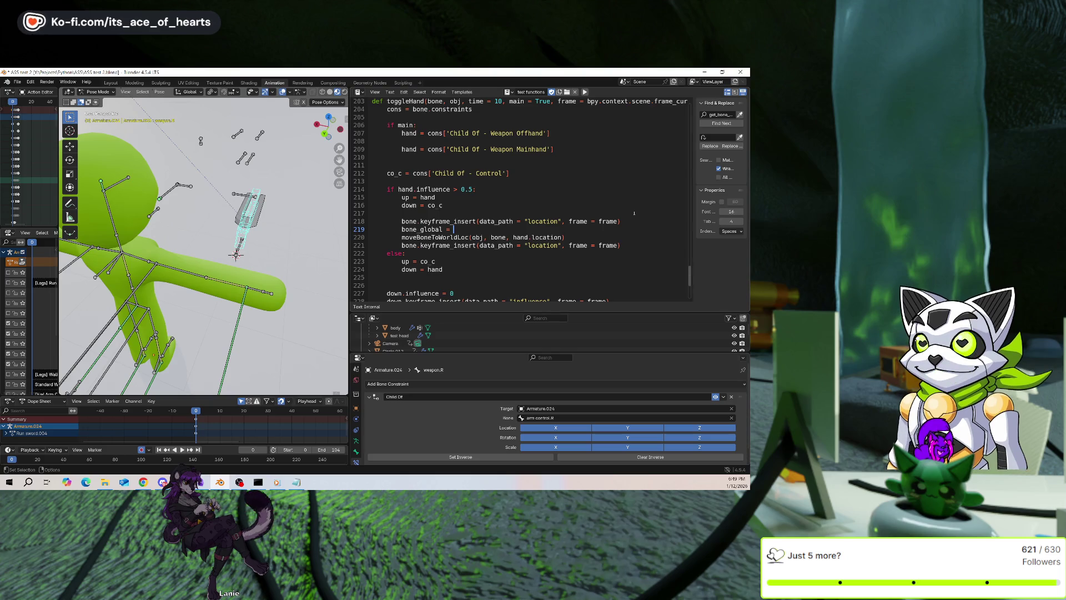
pyautogui.write('obj')
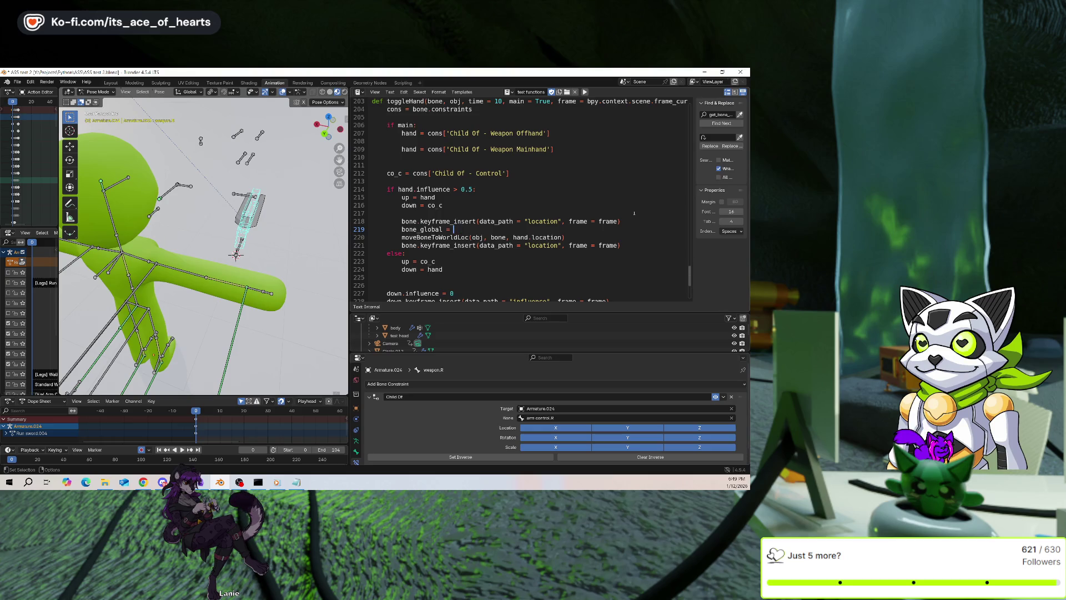
pyautogui.press('BackSpace')
pyautogui.press('Home')
pyautogui.press('Return')
pyautogui.press('Return')
pyautogui.press('Left')
pyautogui.press('Left')
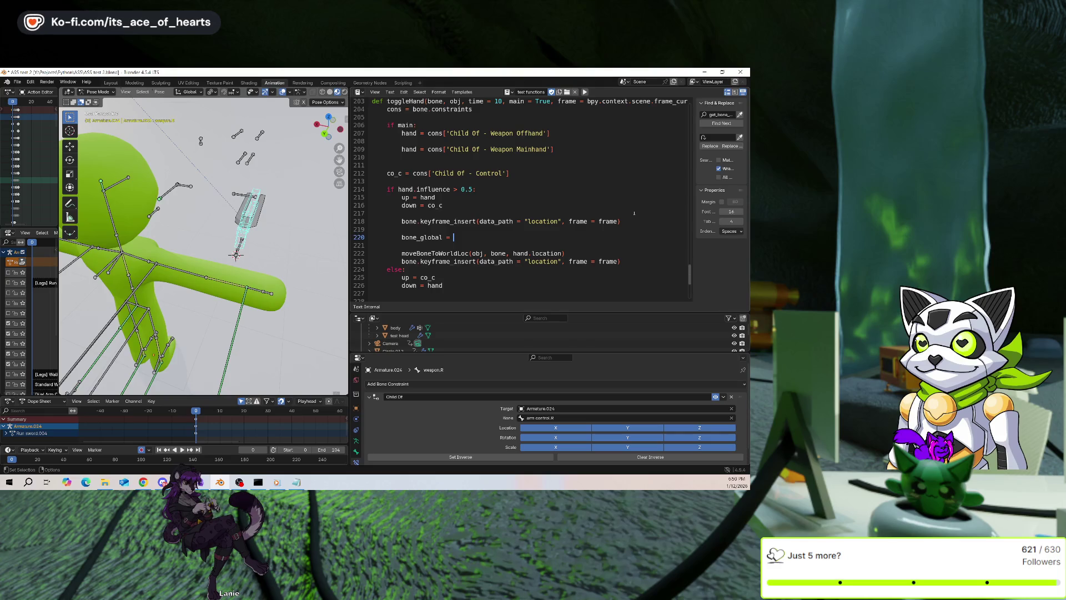
# Browse the Child Of constraint's Target list and dismiss it, keeping Armature.024
pyautogui.click(542, 408)
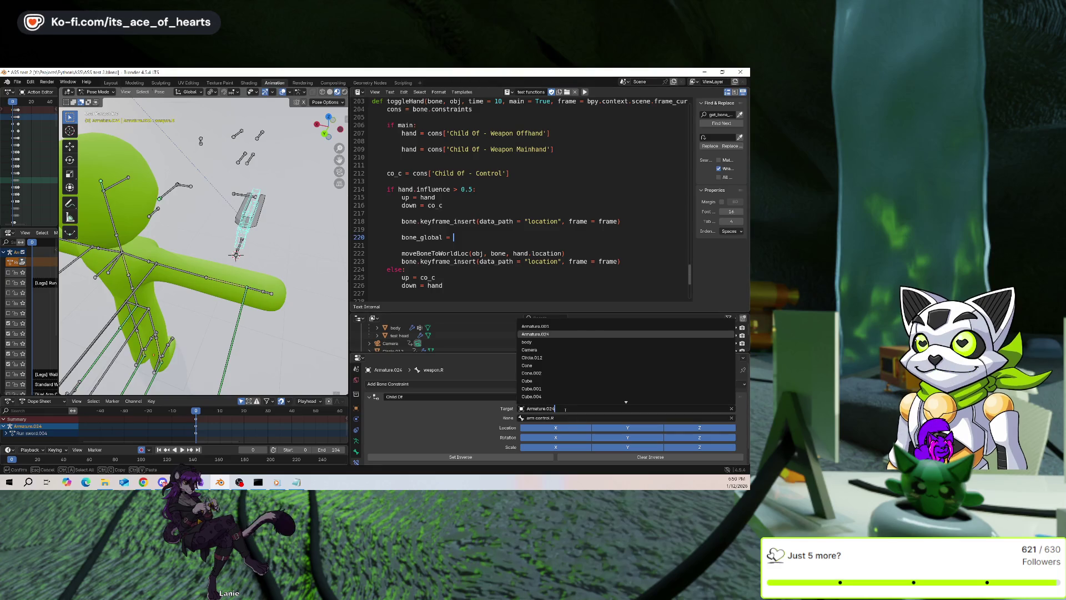
pyautogui.click(447, 429)
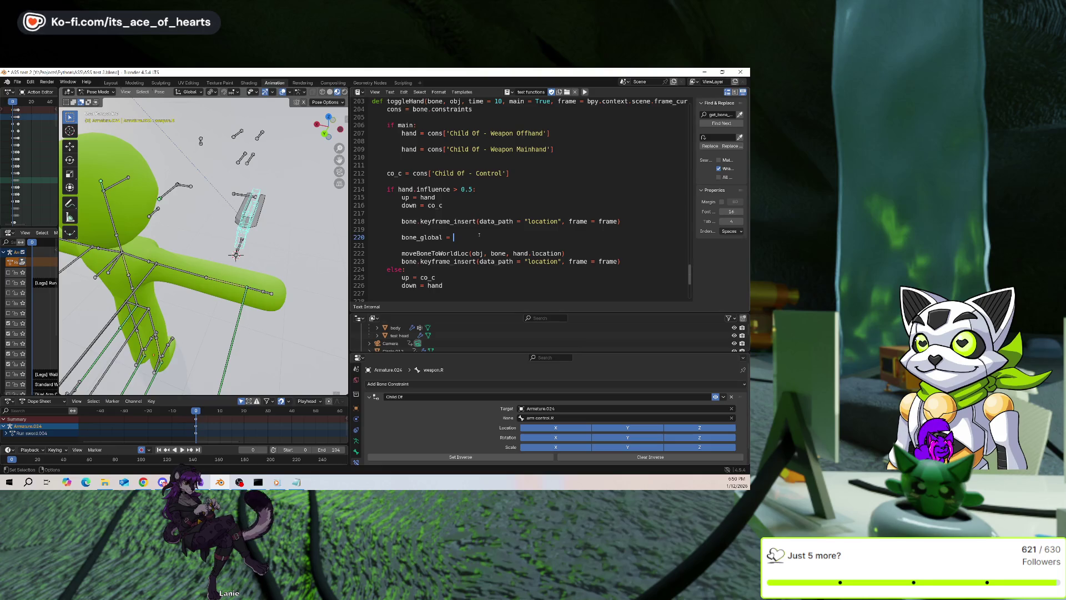
pyautogui.scroll(-1, 443, 445)
pyautogui.click(473, 443)
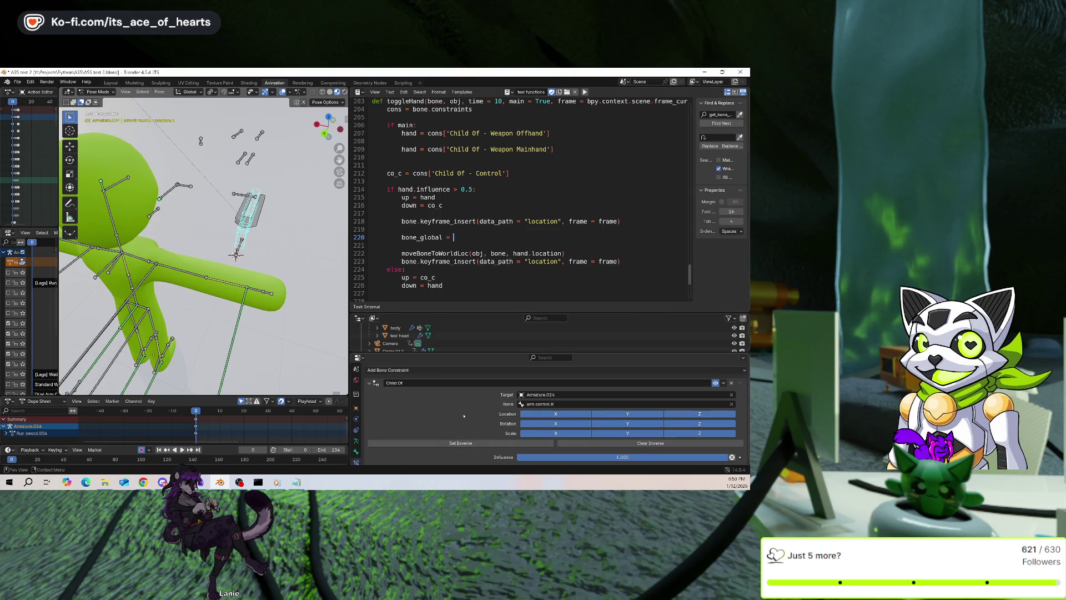
# Select the arm.ik.R bone and scroll its constraints to Child Of - Weapon Mainhand targeting mainhand.R
pyautogui.click(236, 333)
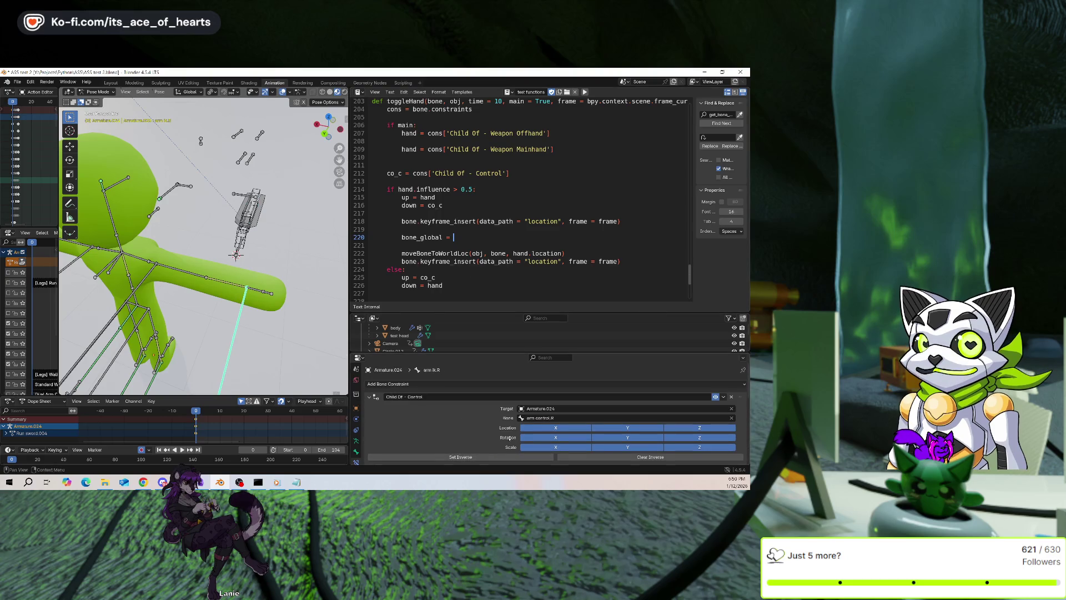
pyautogui.scroll(-4, 485, 428)
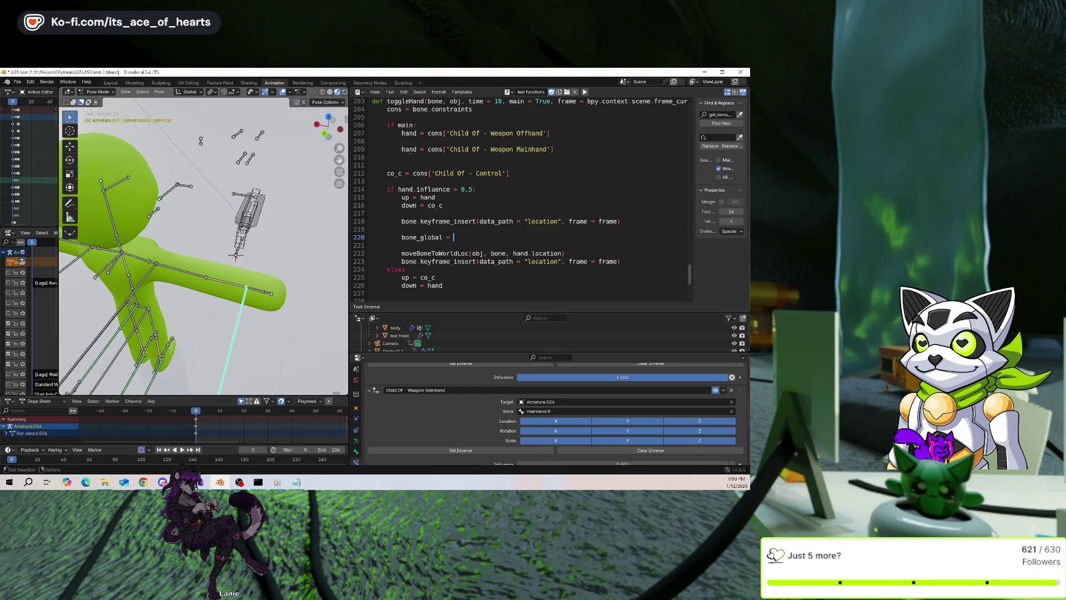
pyautogui.click(492, 238)
# Complete line 220 as bone_global = bpy.data.objects[hand]
pyautogui.write('hand')
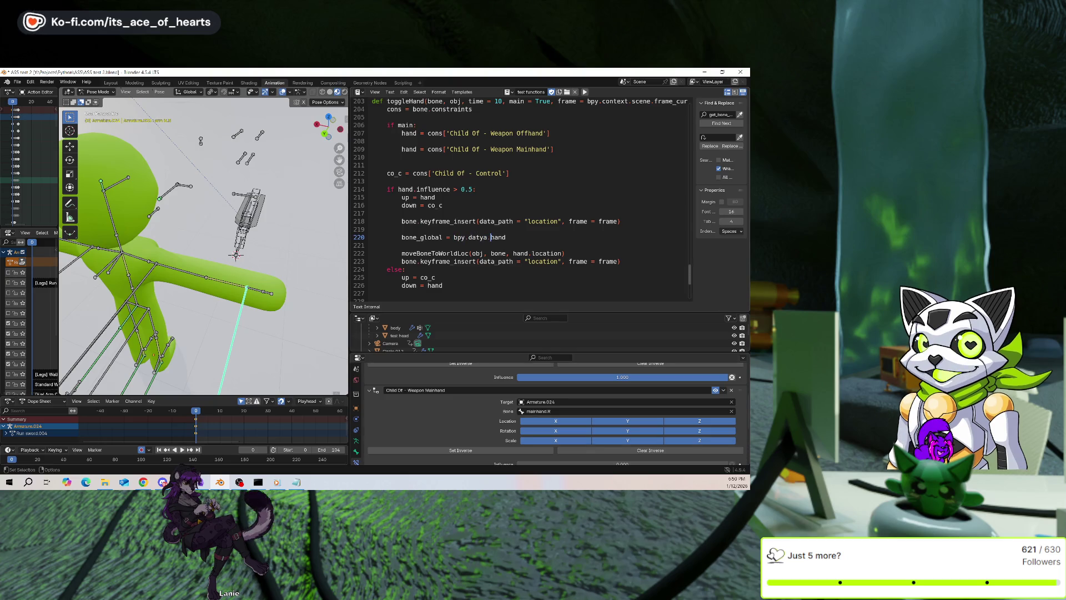
pyautogui.write('ta.objects')
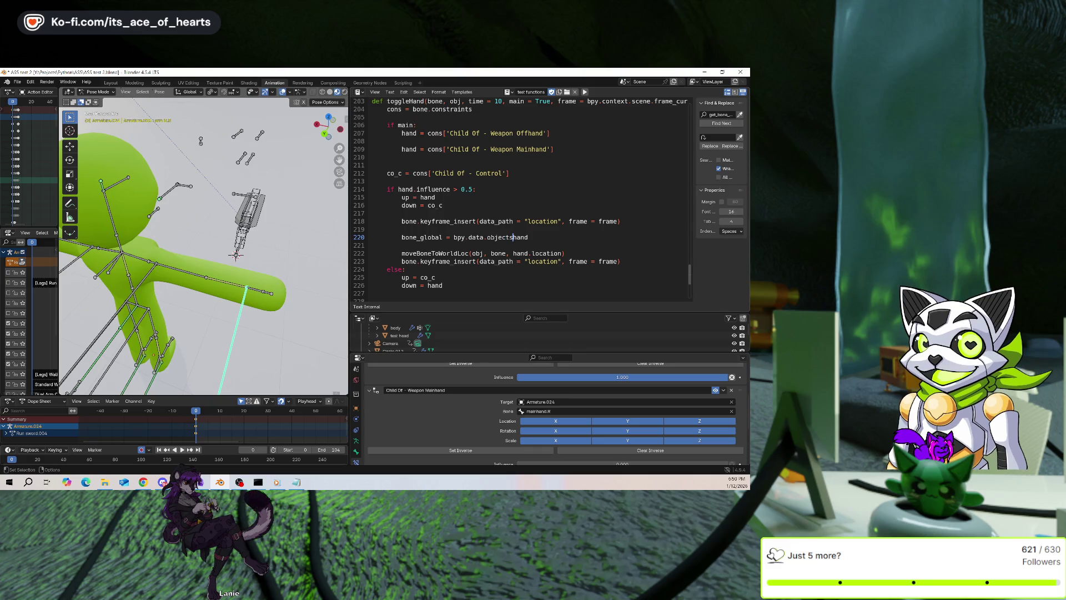
pyautogui.write('[')
pyautogui.press('End')
pyautogui.write(']')
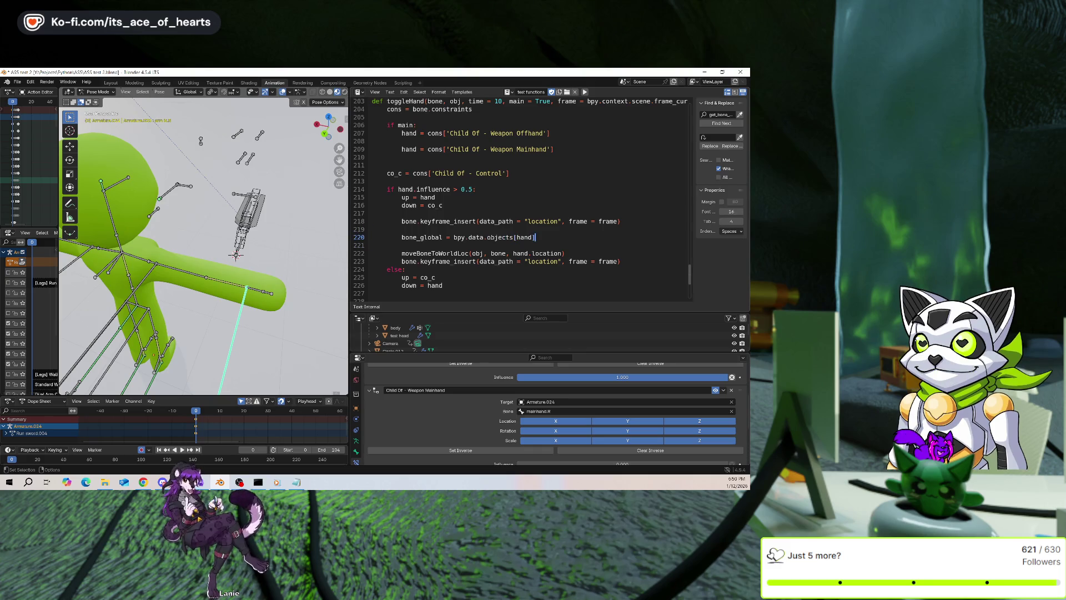
# Check the Weapon Mainhand bone list, keep mainhand.R, and select the bpy.data.objects[hand] expression
pyautogui.click(568, 411)
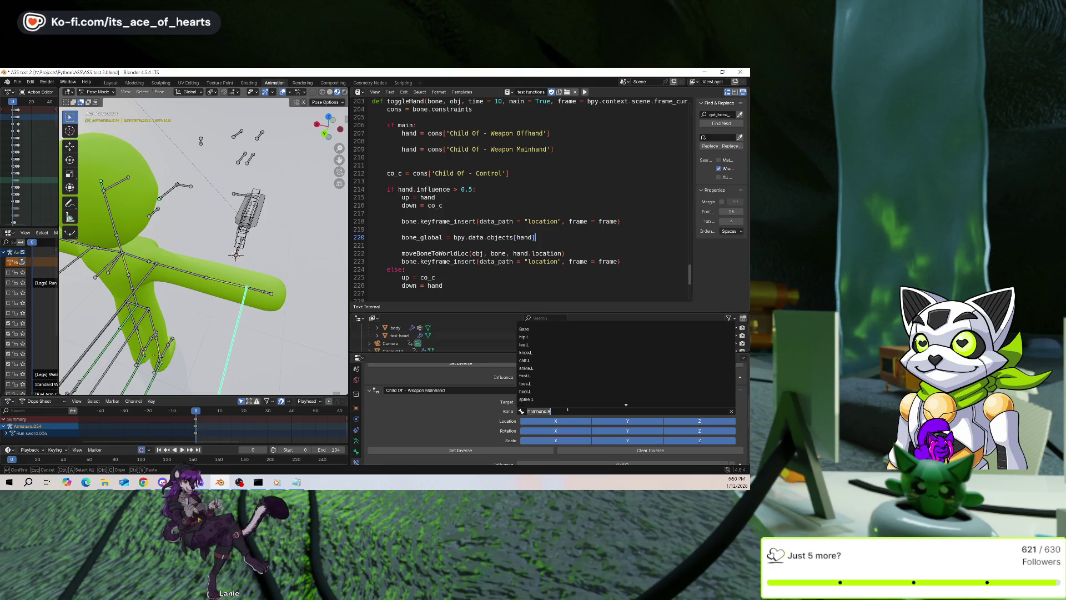
pyautogui.press('Return')
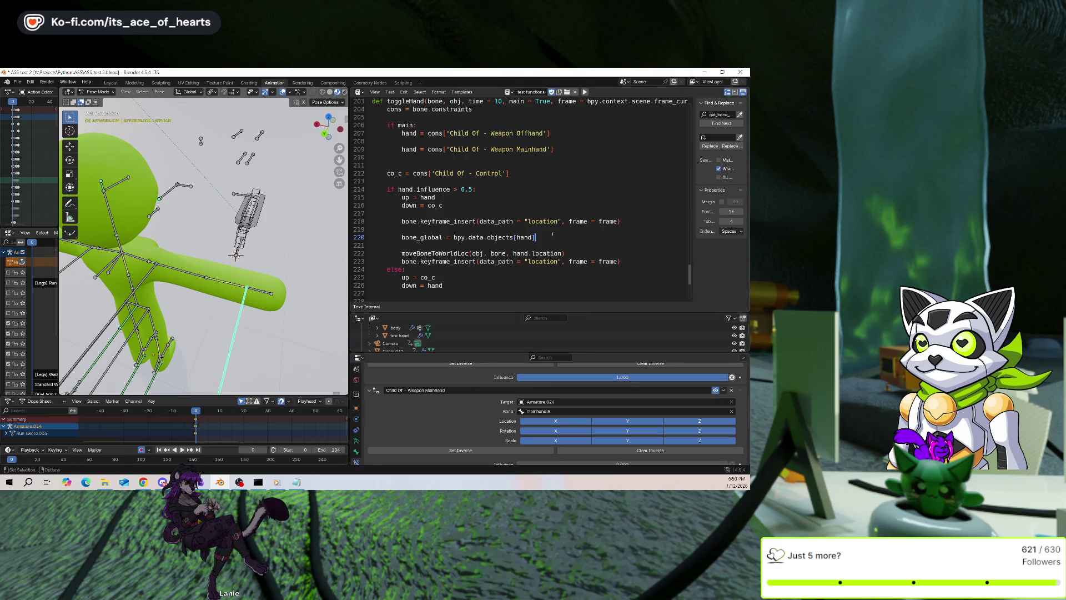
pyautogui.moveTo(552, 235); pyautogui.dragTo(453, 238)
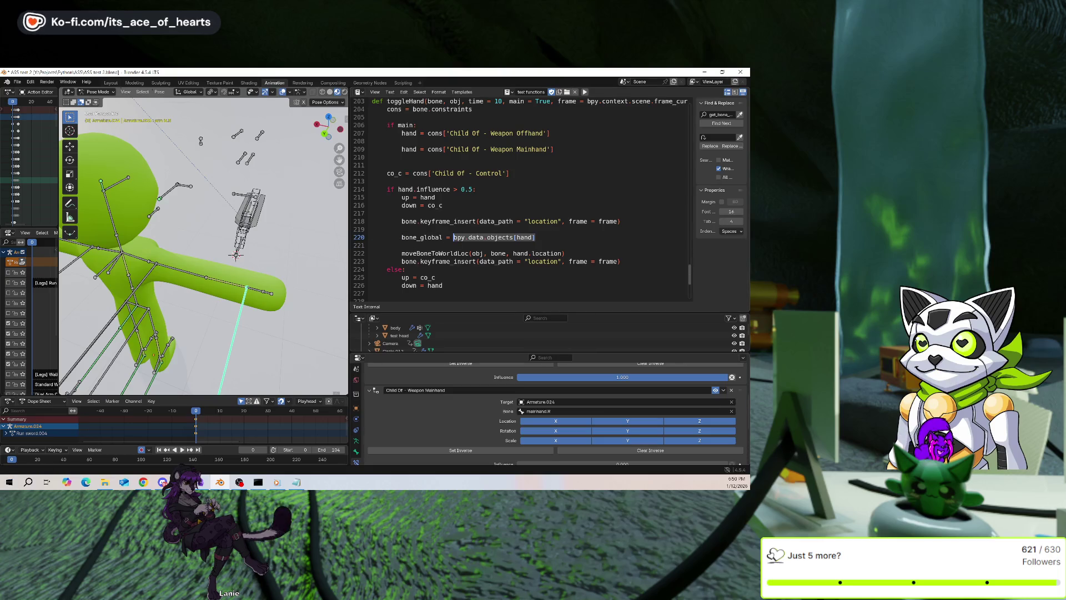
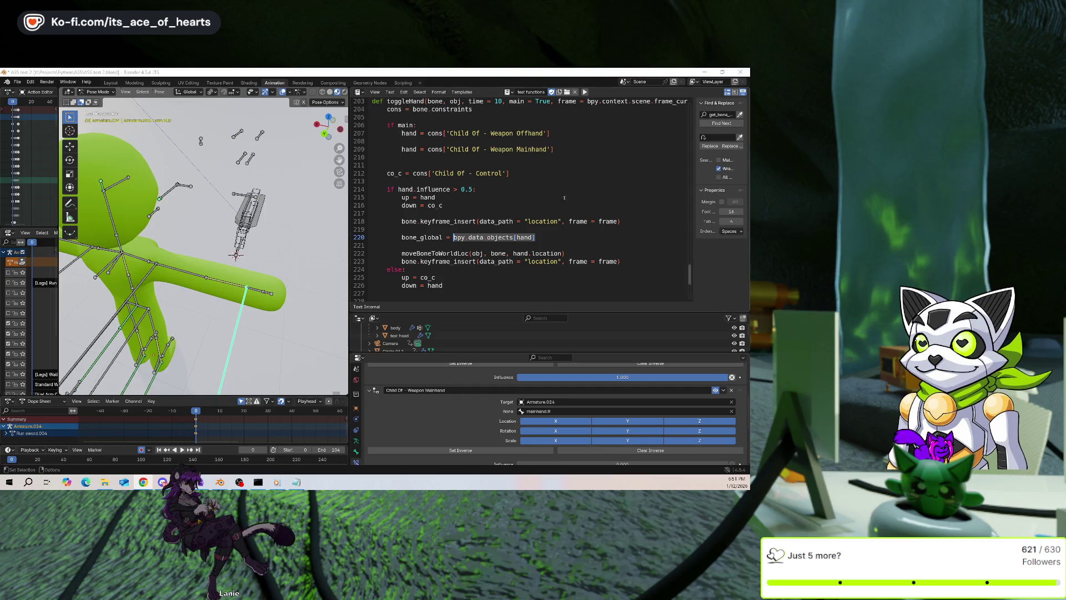
# On line 220, replace bpy.data.objects[hand] with con.target.pose.bones[con.bone]
pyautogui.click(540, 238)
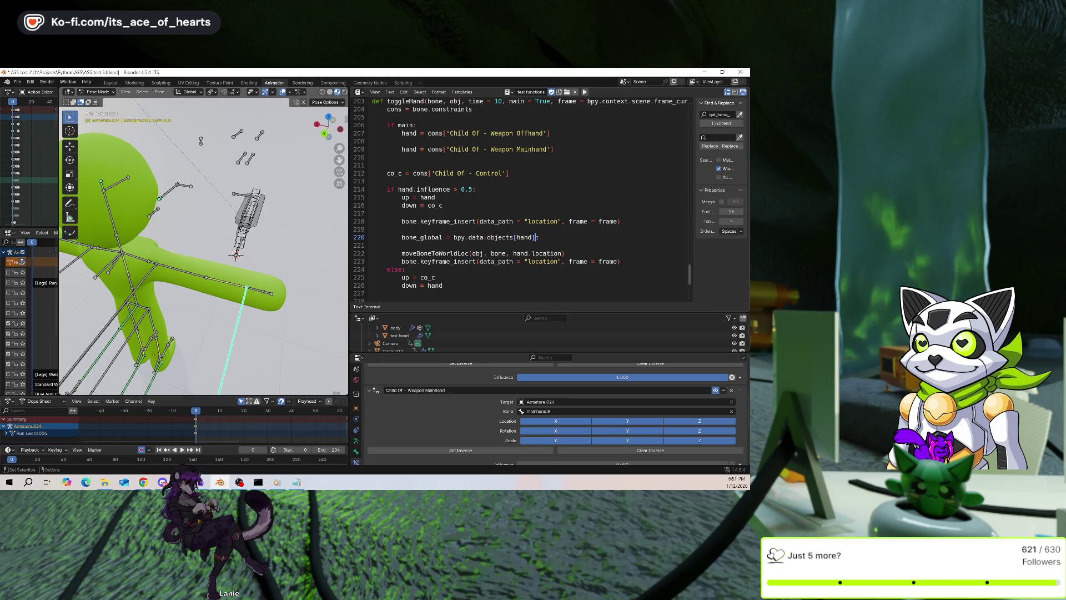
pyautogui.moveTo(537, 238); pyautogui.dragTo(454, 237)
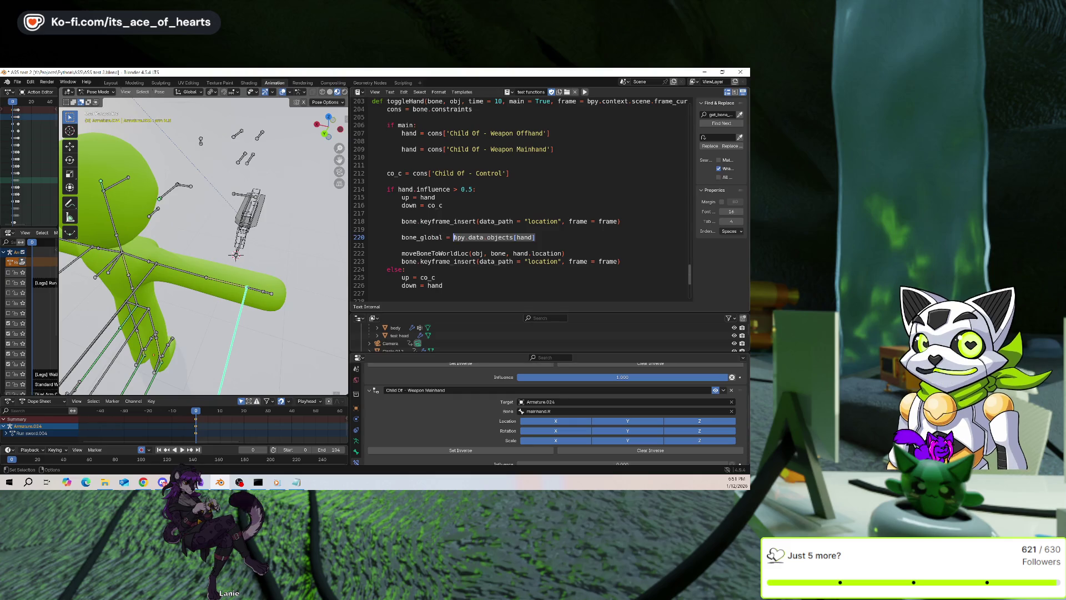
pyautogui.write('con.')
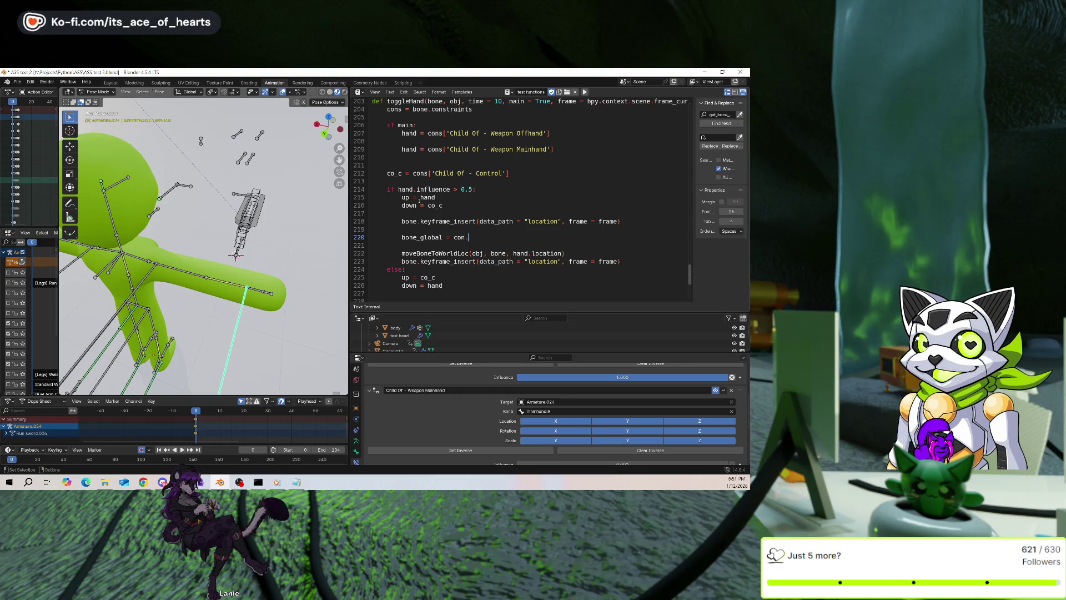
pyautogui.write('target.')
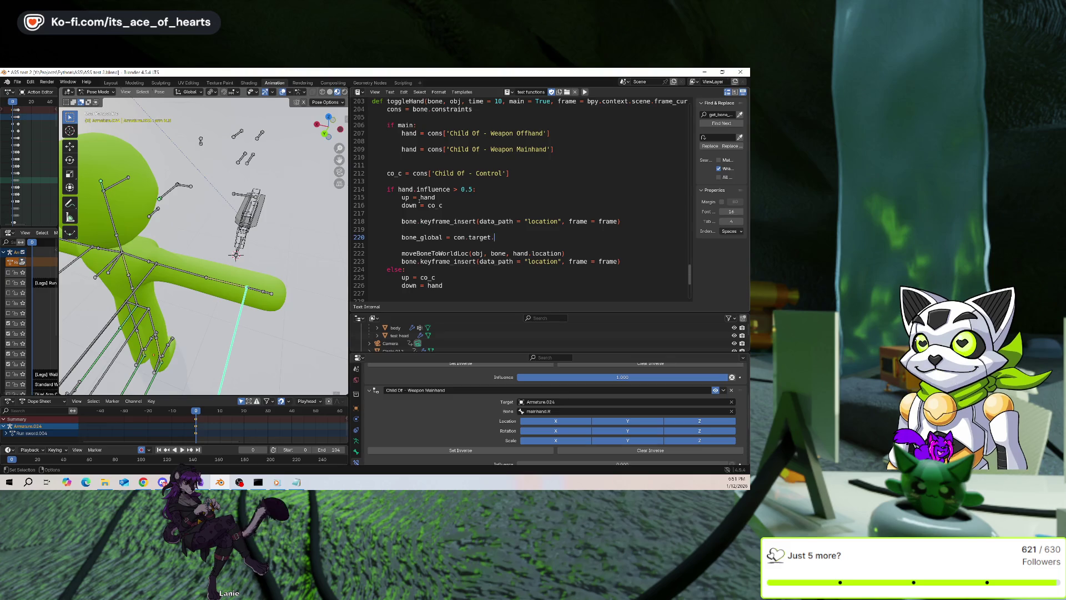
pyautogui.press('BackSpace')
pyautogui.press('BackSpace')
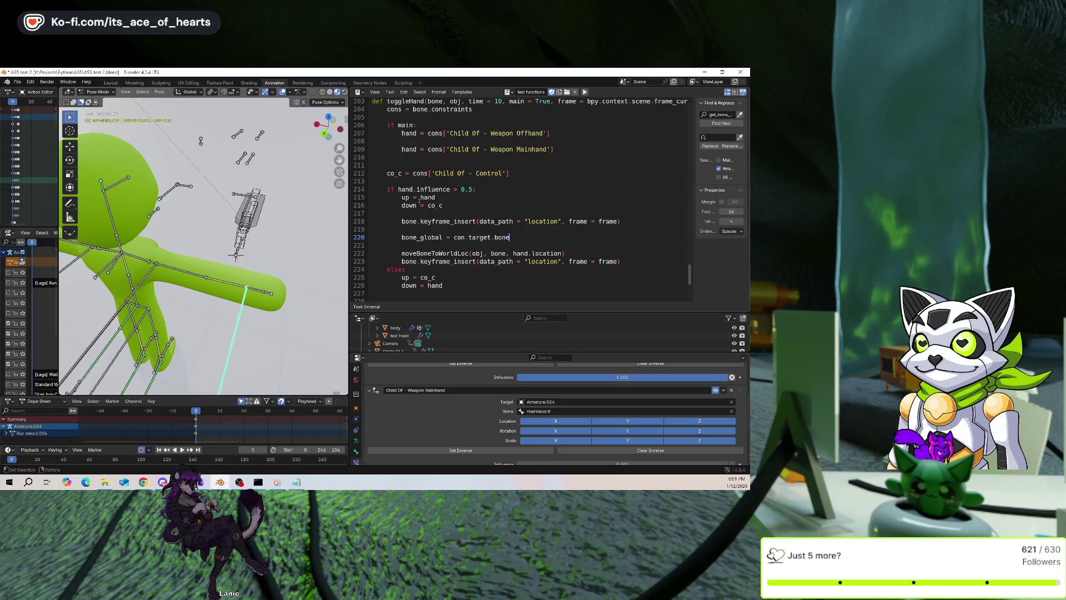
pyautogui.press('BackSpace')
pyautogui.press('BackSpace')
pyautogui.press('BackSpace')
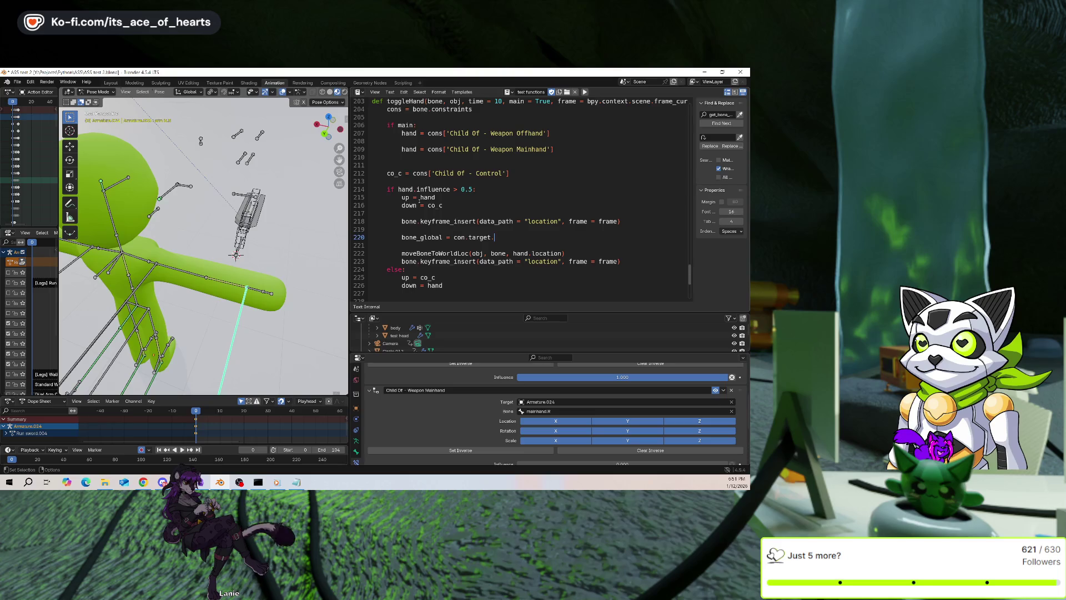
pyautogui.write('pose.bones[con.bone')
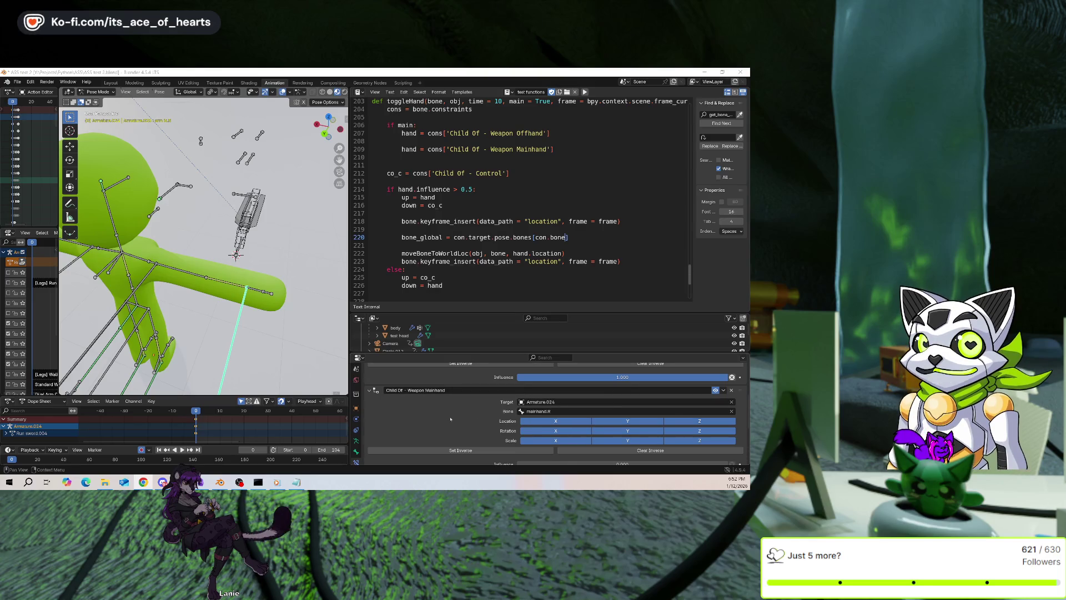
pyautogui.scroll(5, 453, 419)
# Clear the bone_global line on line 220, then restore it and comment it out
pyautogui.scroll(-2, 452, 417)
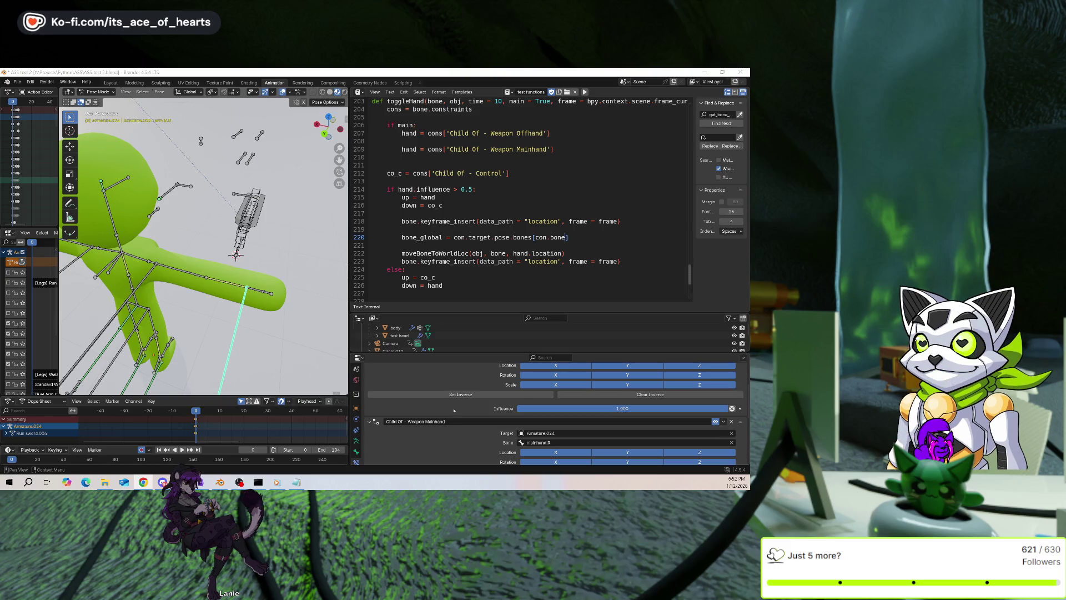
pyautogui.press('Right')
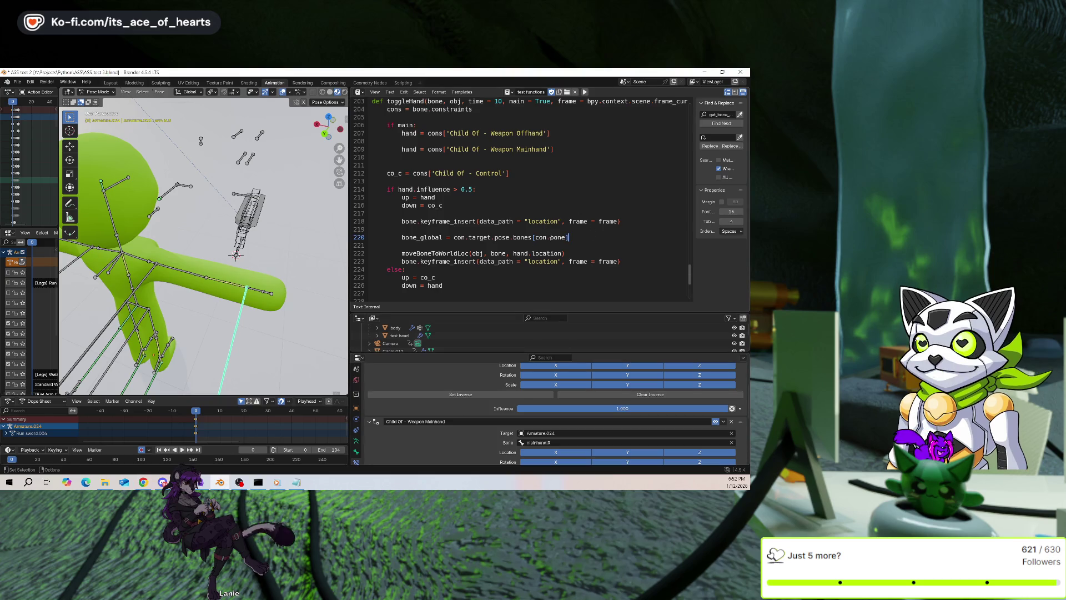
pyautogui.press('Home')
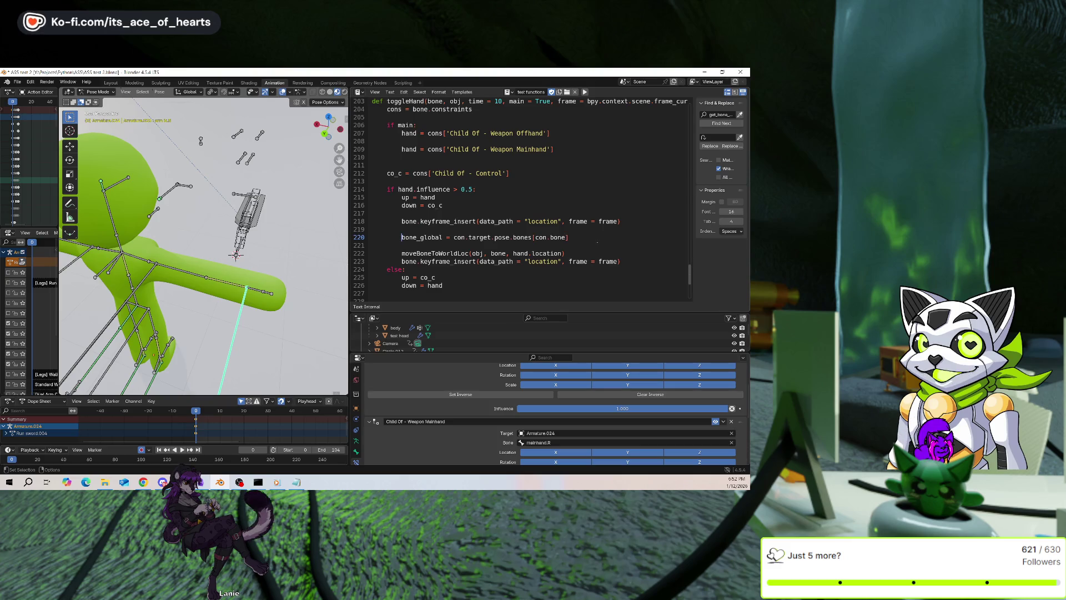
pyautogui.hotkey('shift', 'End')
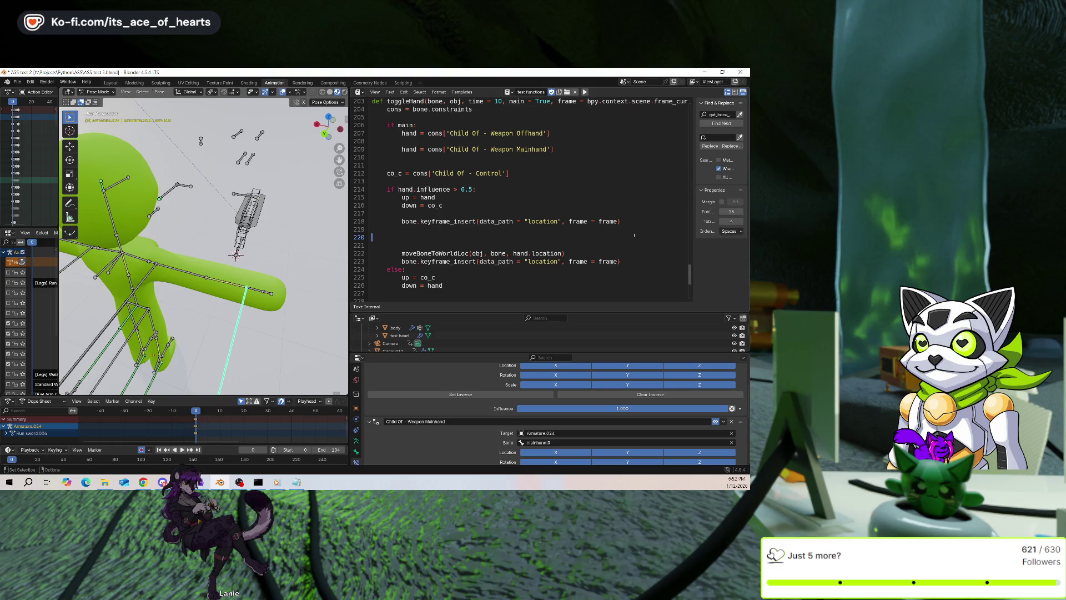
pyautogui.press('BackSpace')
pyautogui.press('BackSpace')
pyautogui.hotkey('ctrl', 'z')
pyautogui.hotkey('ctrl', '/')
# Add a new indented blank line below the commented bone_global line
pyautogui.press('End')
pyautogui.press('Return')
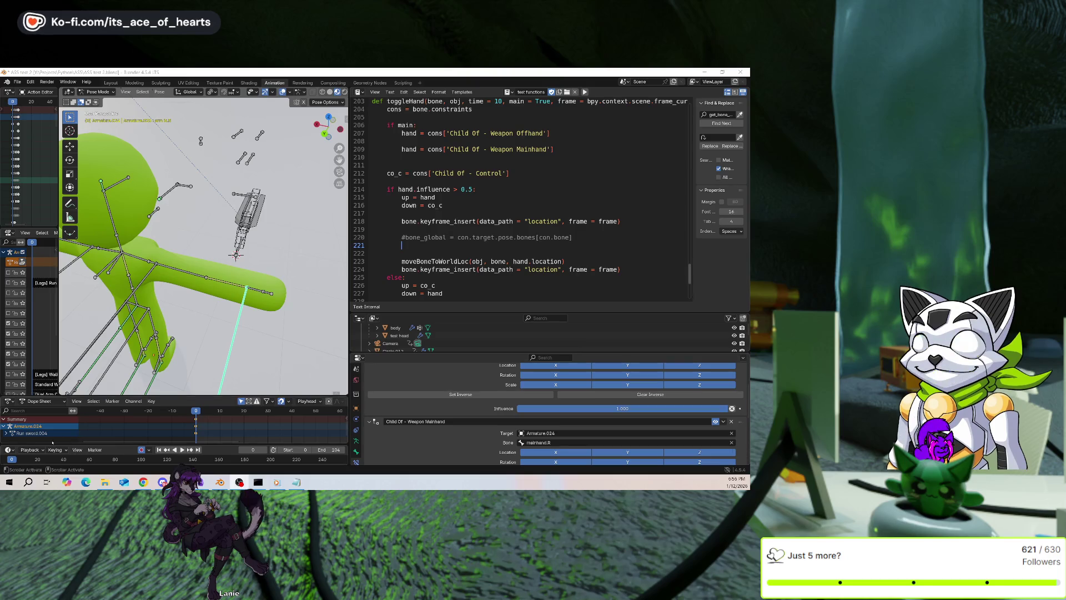
# Show the mainhand.R bone's transform values in the Bone properties
pyautogui.moveTo(267, 297)
pyautogui.mouseDown(button='middle')
pyautogui.moveTo(305, 300)
pyautogui.moveTo(288, 268)
pyautogui.mouseUp(button='middle')
pyautogui.scroll(3, 288, 268)
pyautogui.scroll(2, 288, 267)
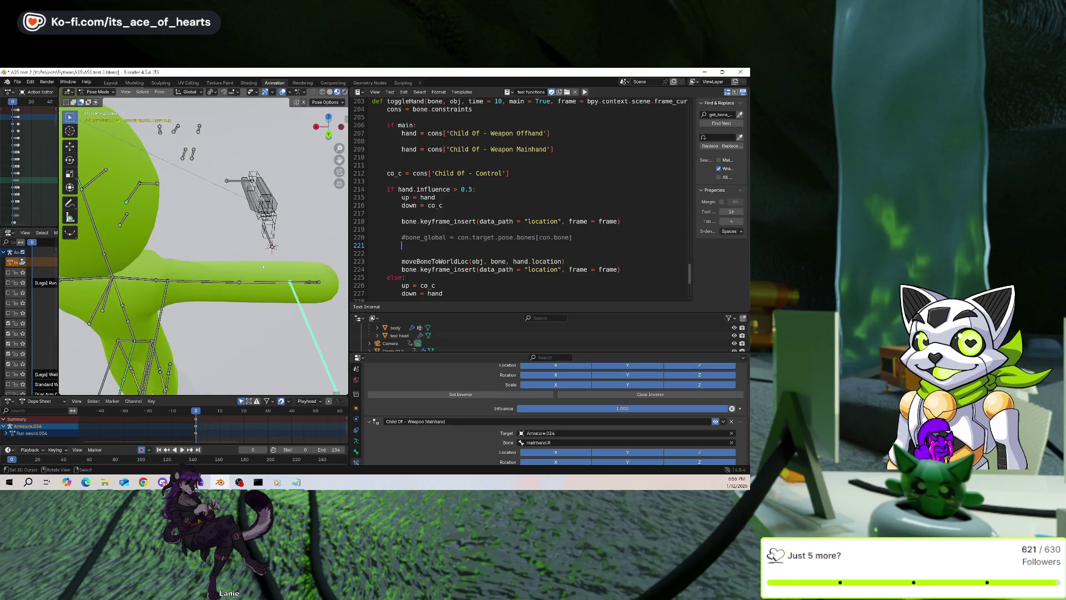
pyautogui.click(356, 452)
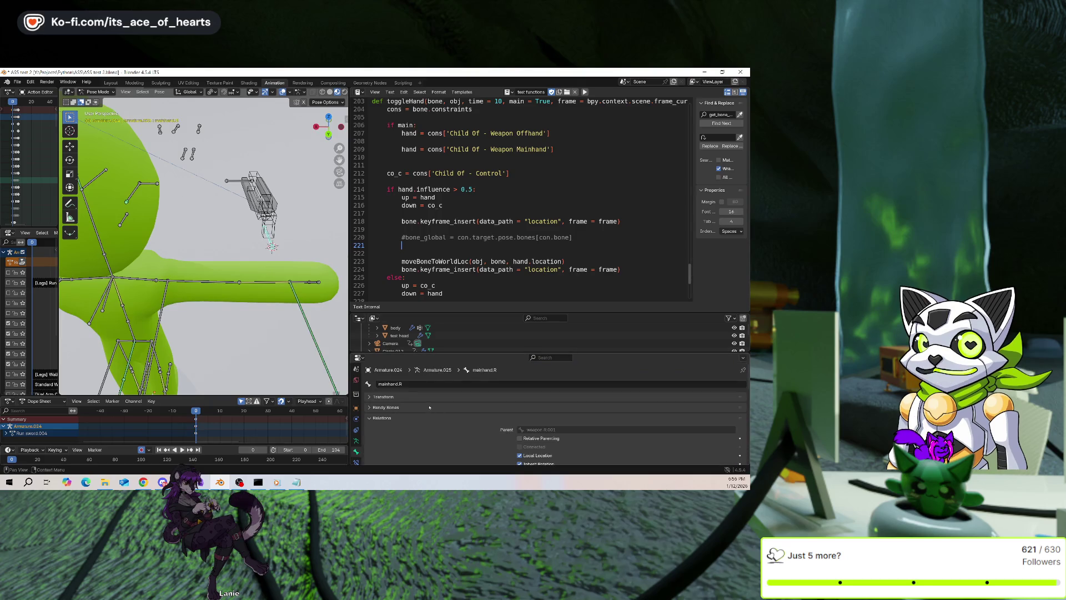
pyautogui.click(407, 397)
# Check mainhand.R's location and rotation, then make arm ik.R the active bone
pyautogui.scroll(-1, 423, 408)
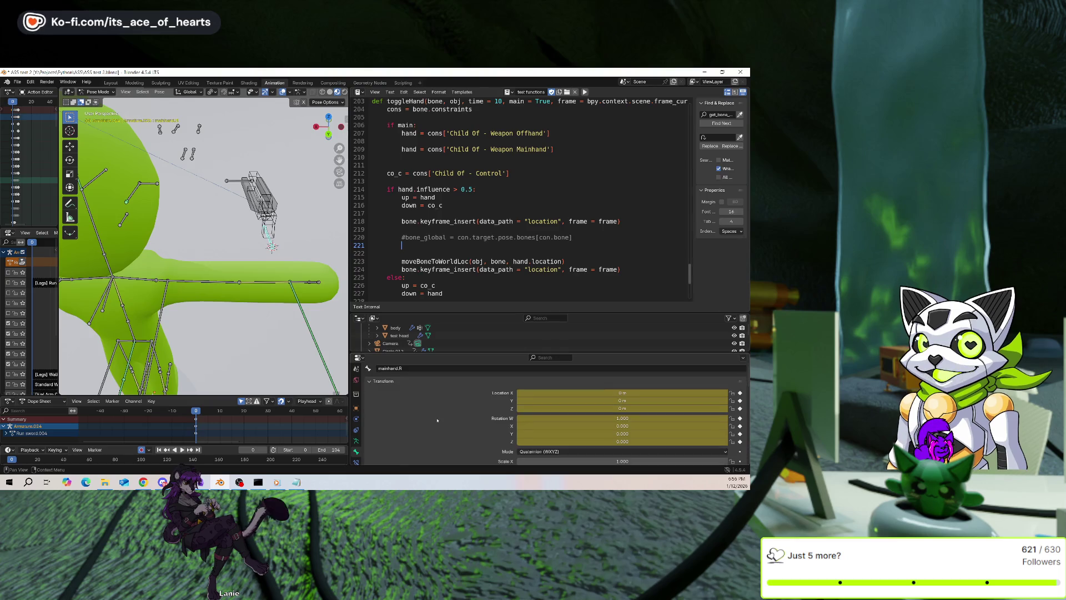
pyautogui.scroll(-1, 438, 420)
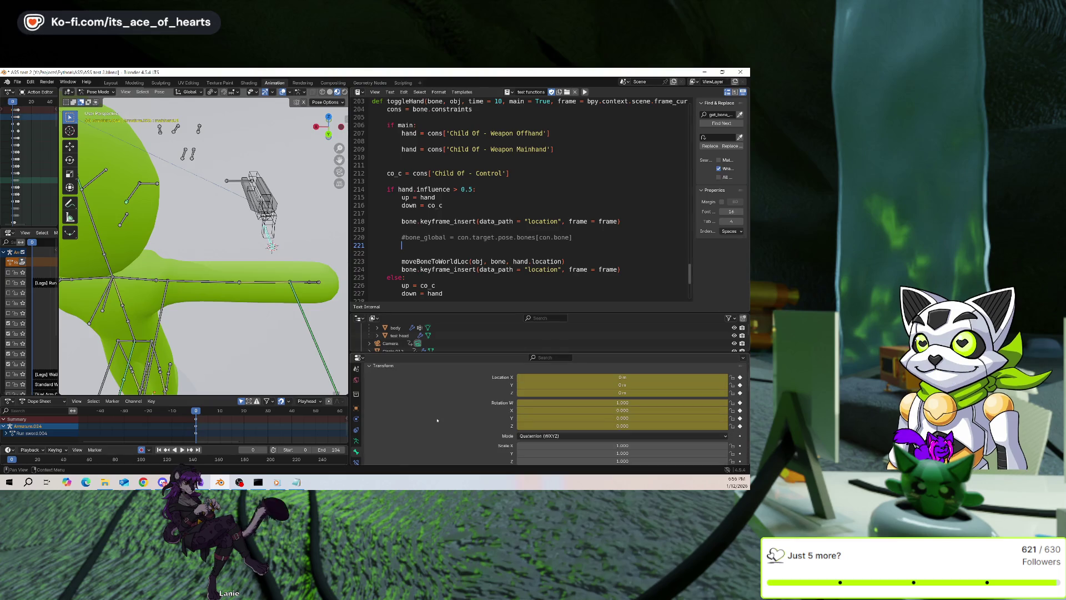
pyautogui.scroll(1, 437, 421)
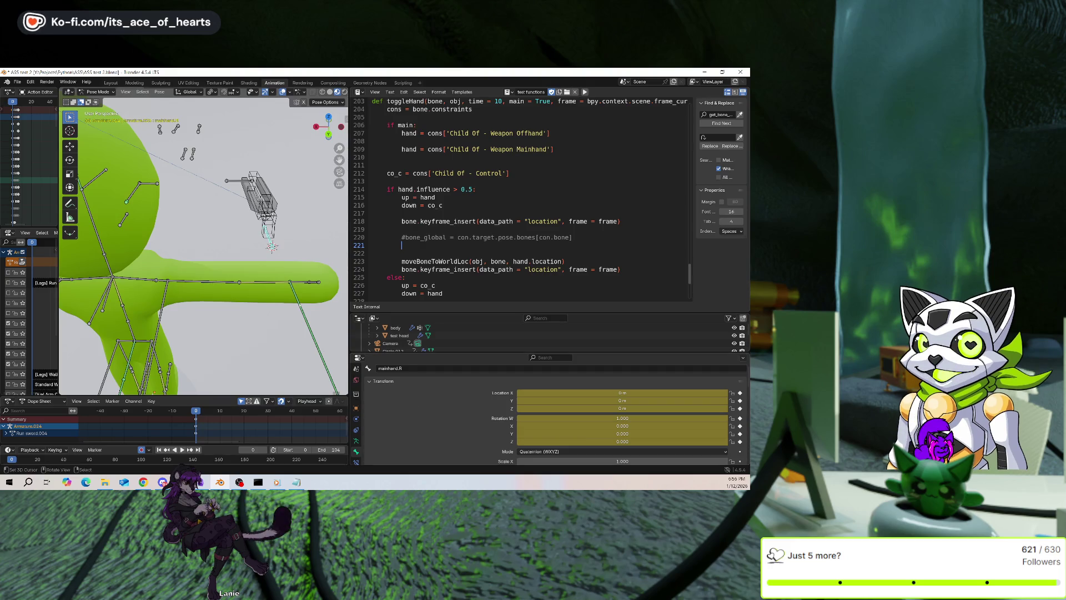
pyautogui.click(312, 333)
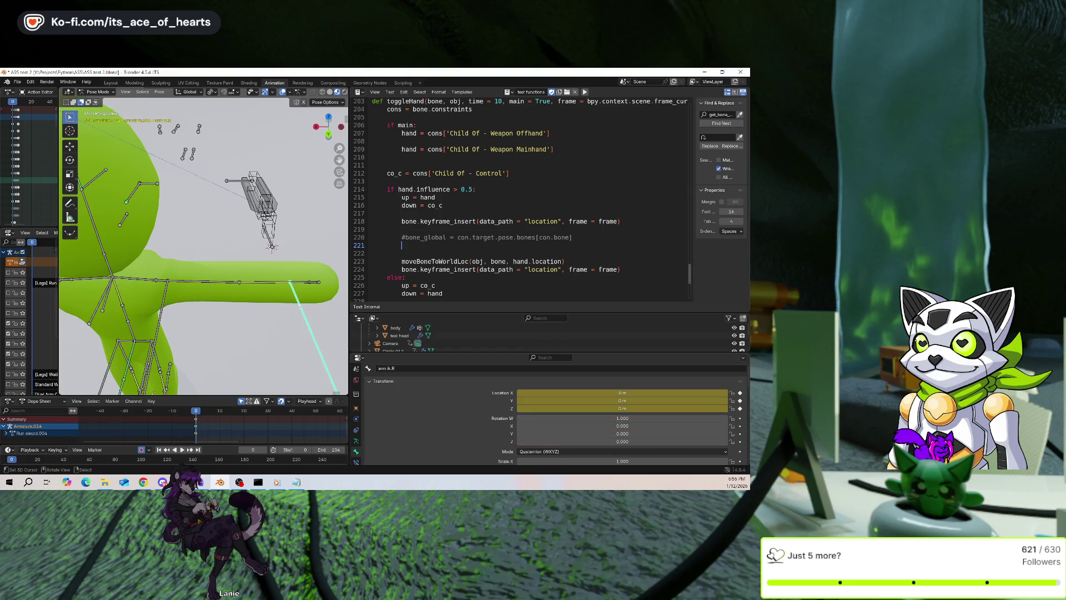
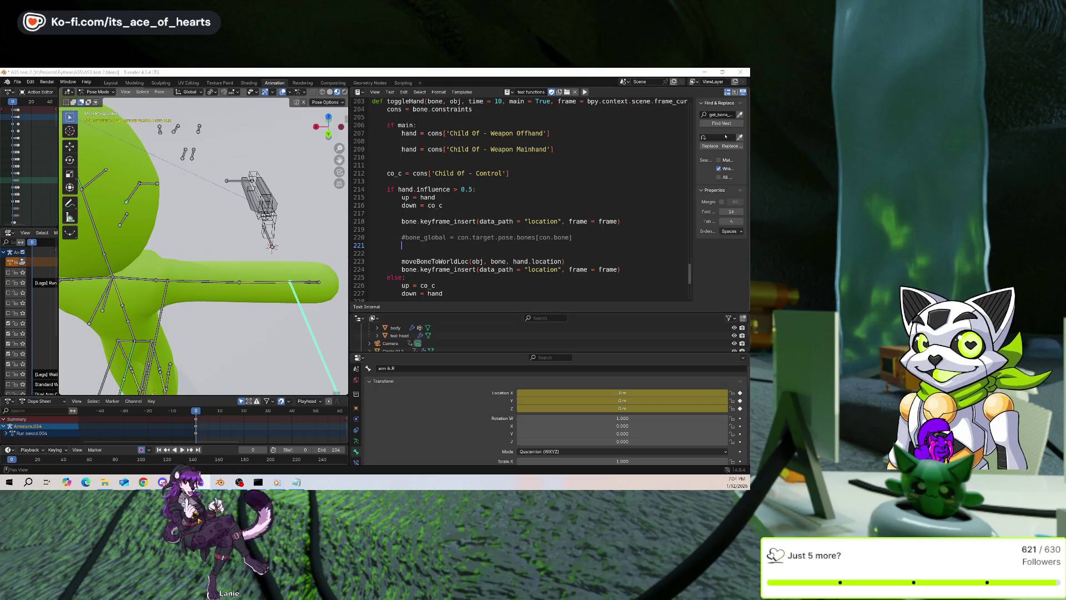
# Zoom out the 3D viewport from the arm close-up to show the whole green rigged character
pyautogui.scroll(-4, 282, 245)
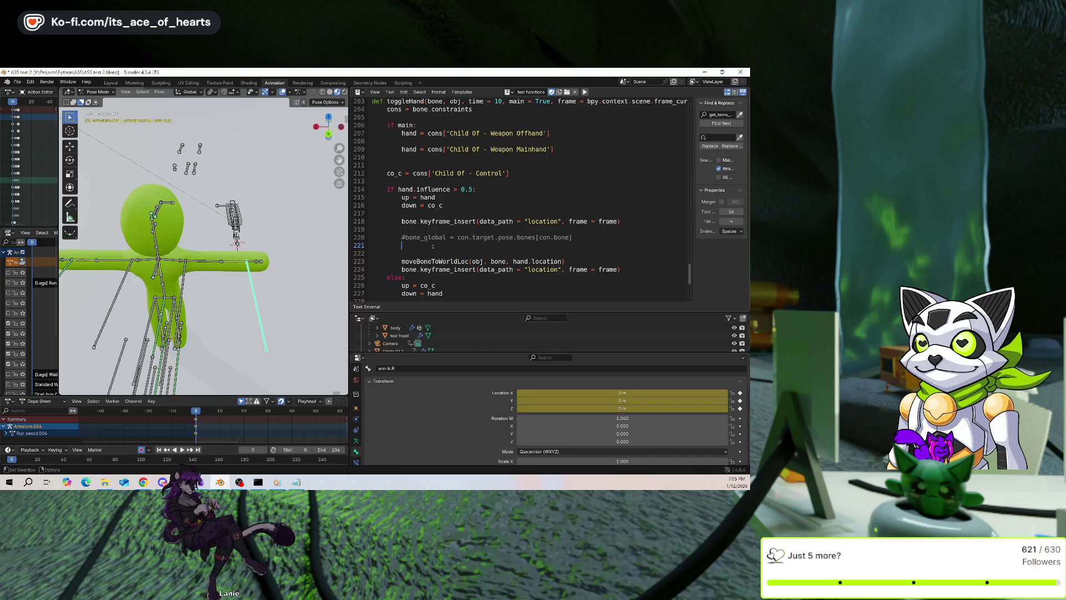
# Select the weapon.R bone in Pose Mode, toggling through Edit Mode and back
pyautogui.click(235, 236)
pyautogui.press('Tab')
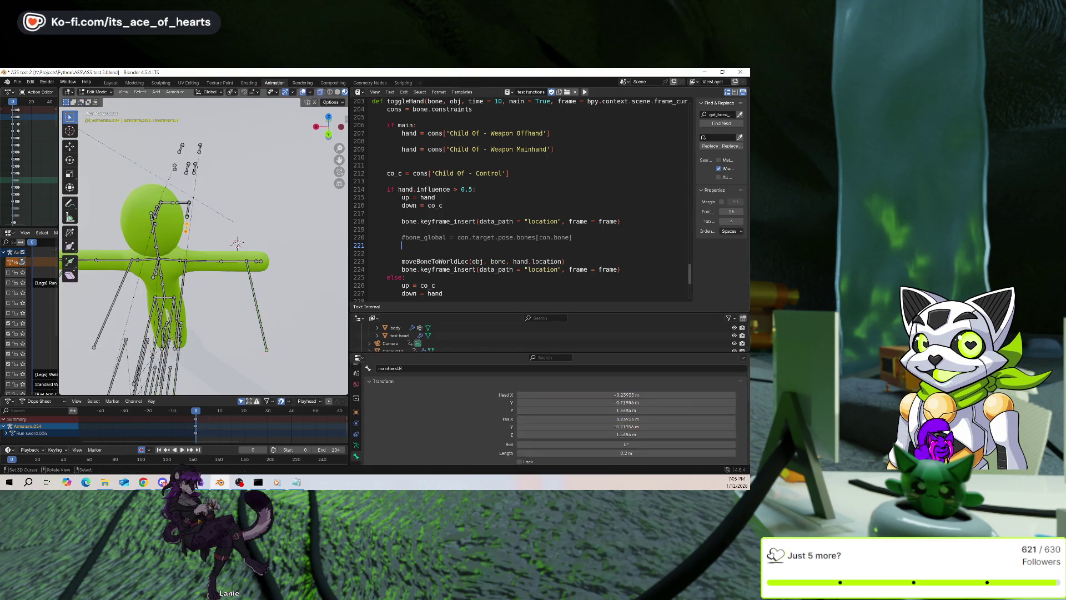
pyautogui.press('Tab')
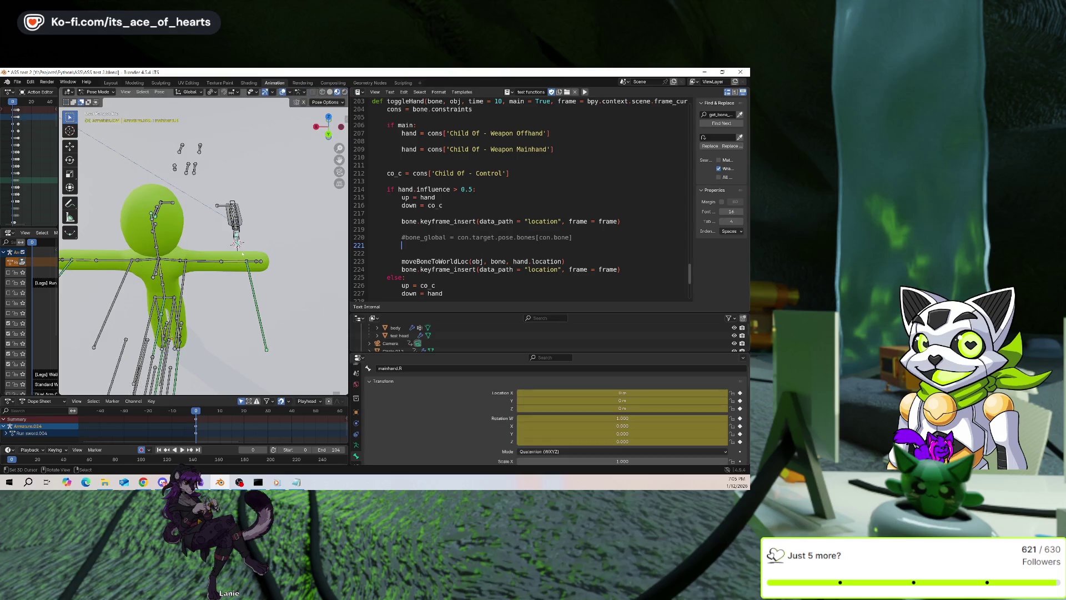
pyautogui.click(237, 243)
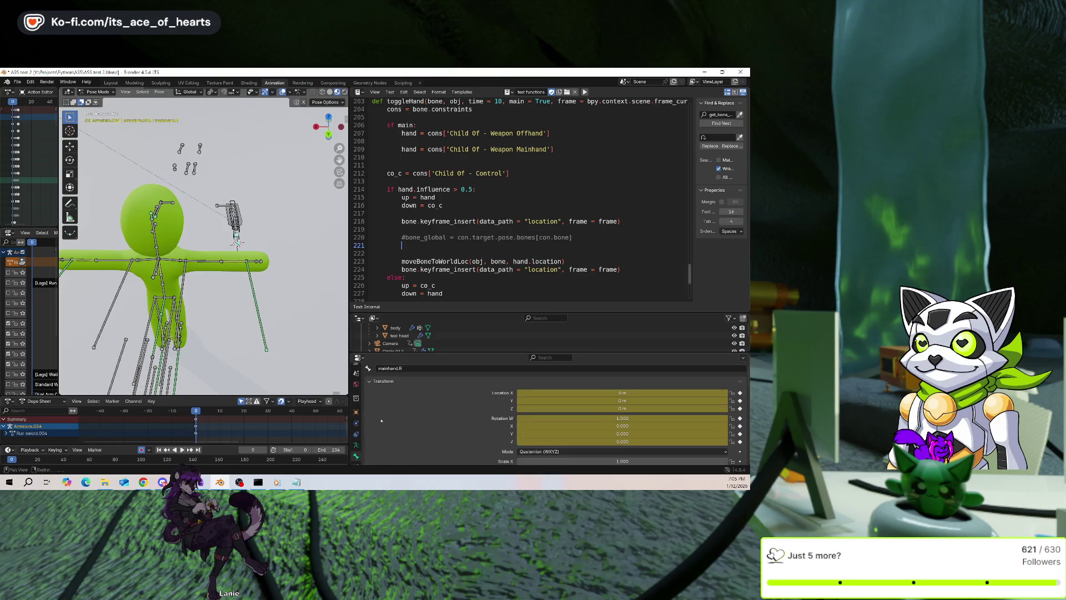
pyautogui.moveTo(237, 243)
pyautogui.mouseDown(button='middle')
pyautogui.moveTo(226, 265)
pyautogui.moveTo(241, 250)
pyautogui.mouseUp(button='middle')
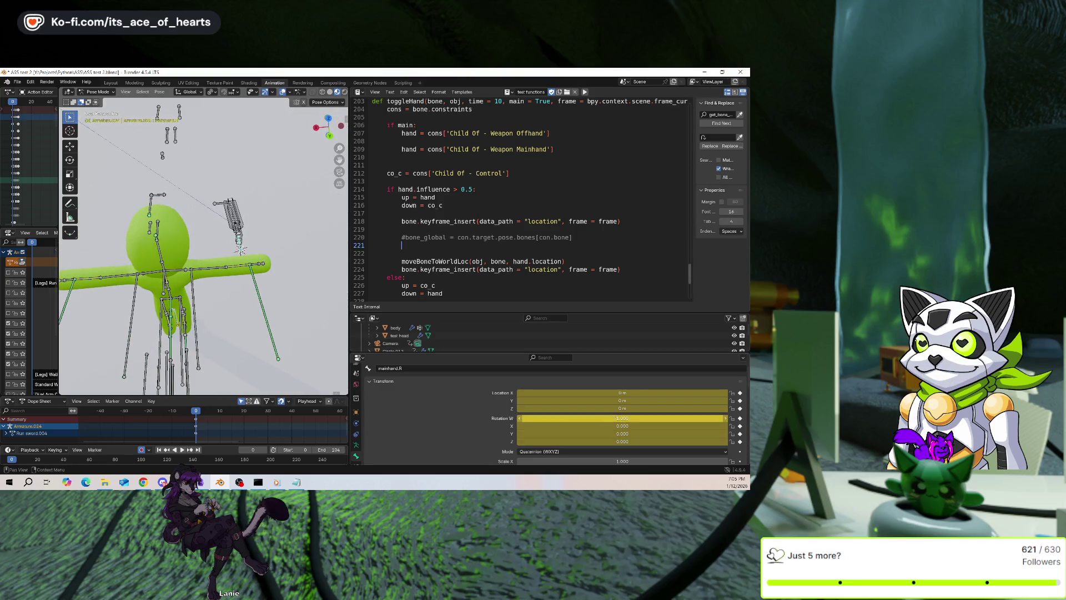
# Clear weapon.R's location, then snap the bone to the 3D cursor
pyautogui.press('g')
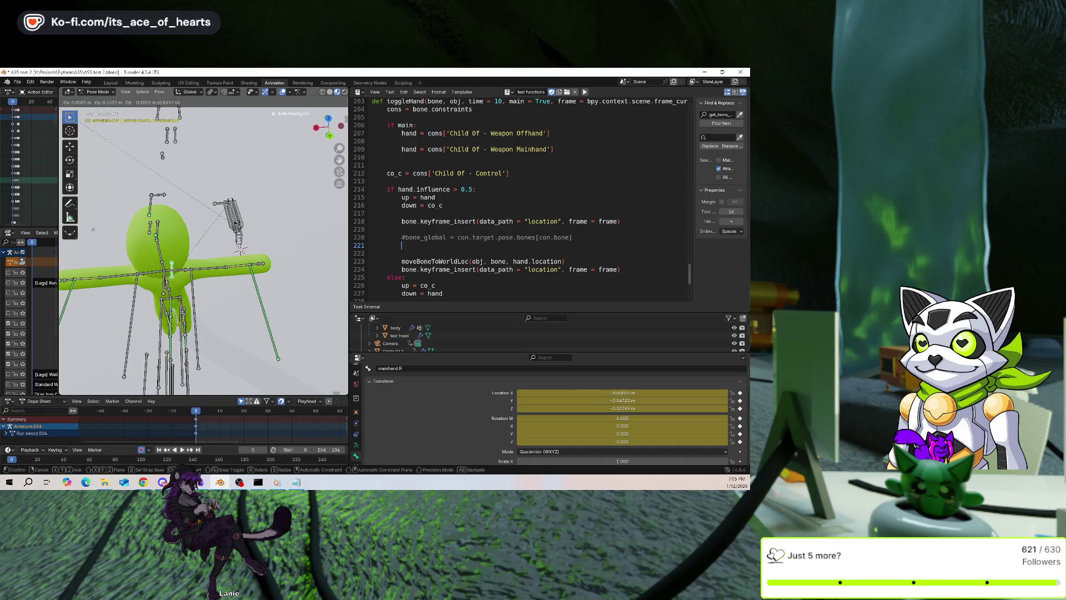
pyautogui.press('Escape')
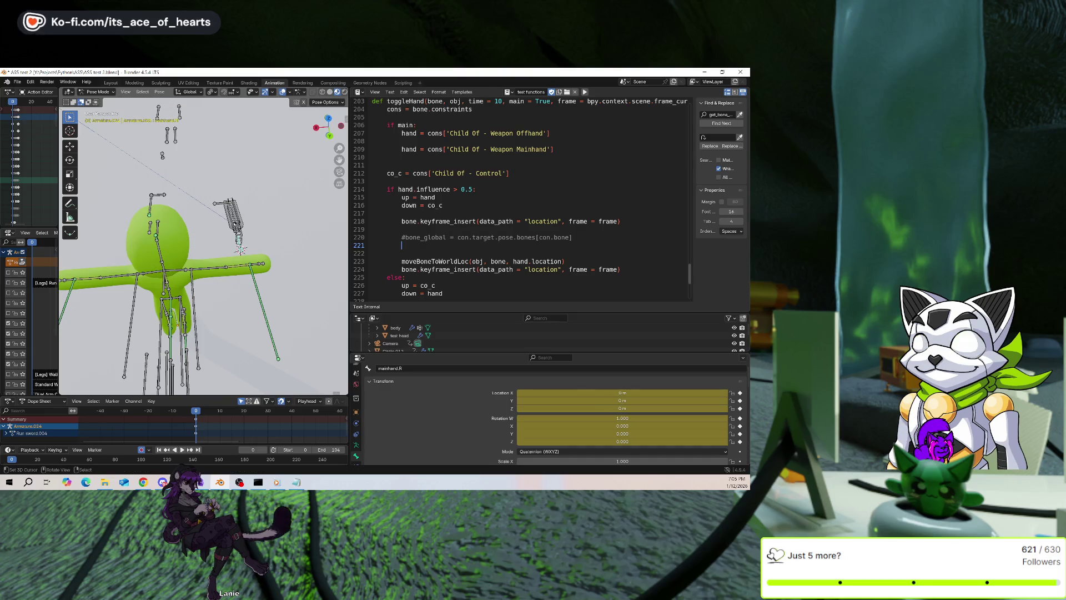
pyautogui.click(235, 222)
pyautogui.moveTo(235, 222)
pyautogui.mouseDown(button='middle')
pyautogui.moveTo(222, 238)
pyautogui.moveTo(233, 261)
pyautogui.moveTo(255, 267)
pyautogui.mouseUp(button='middle')
pyautogui.hotkey('alt', 'g')
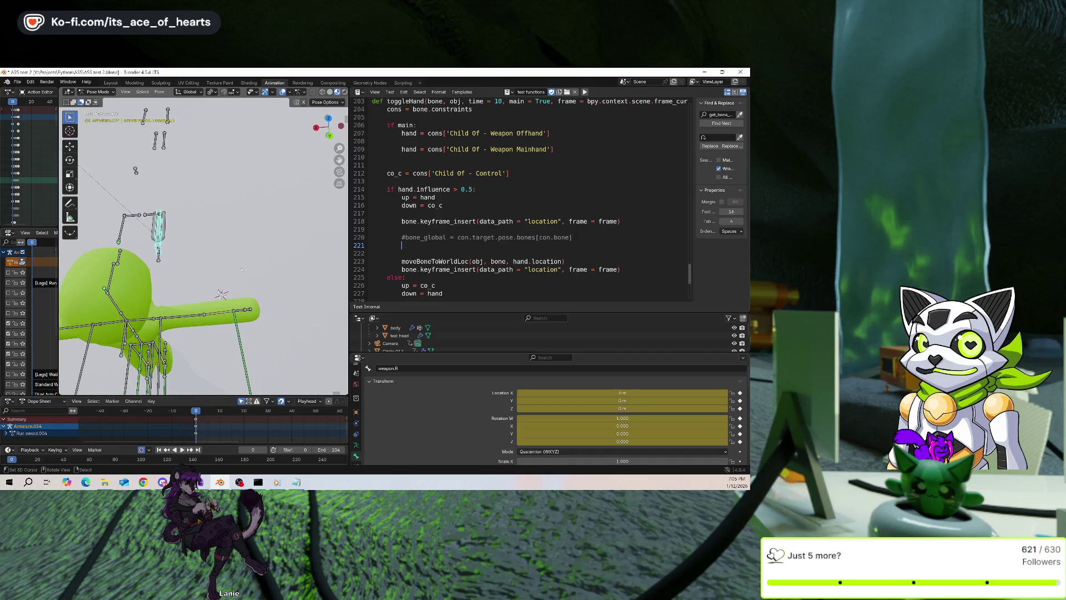
pyautogui.hotkey('ctrl', 'z')
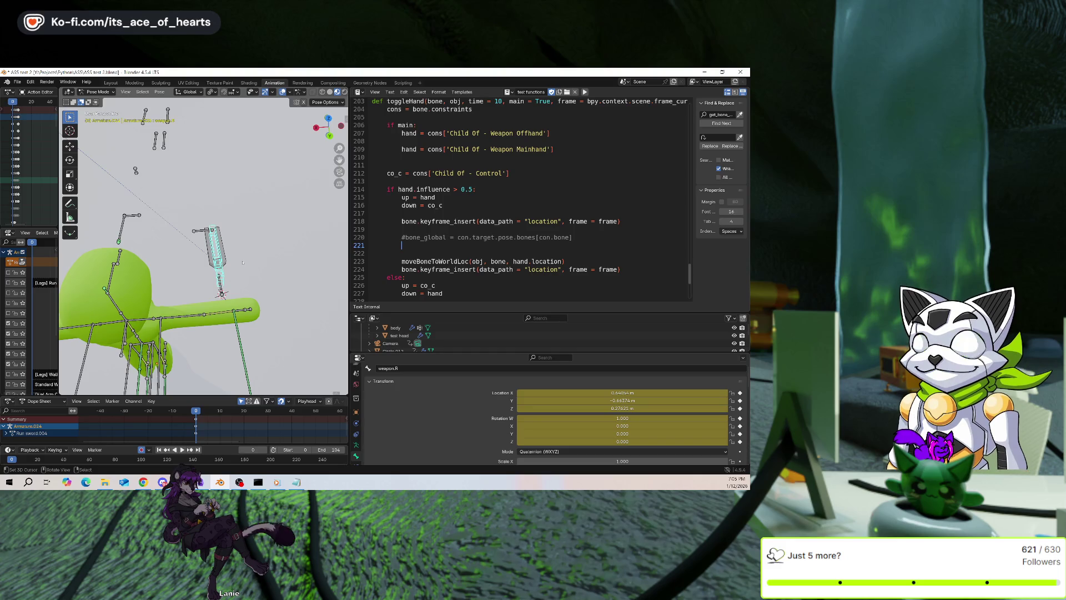
pyautogui.scroll(-5, 485, 420)
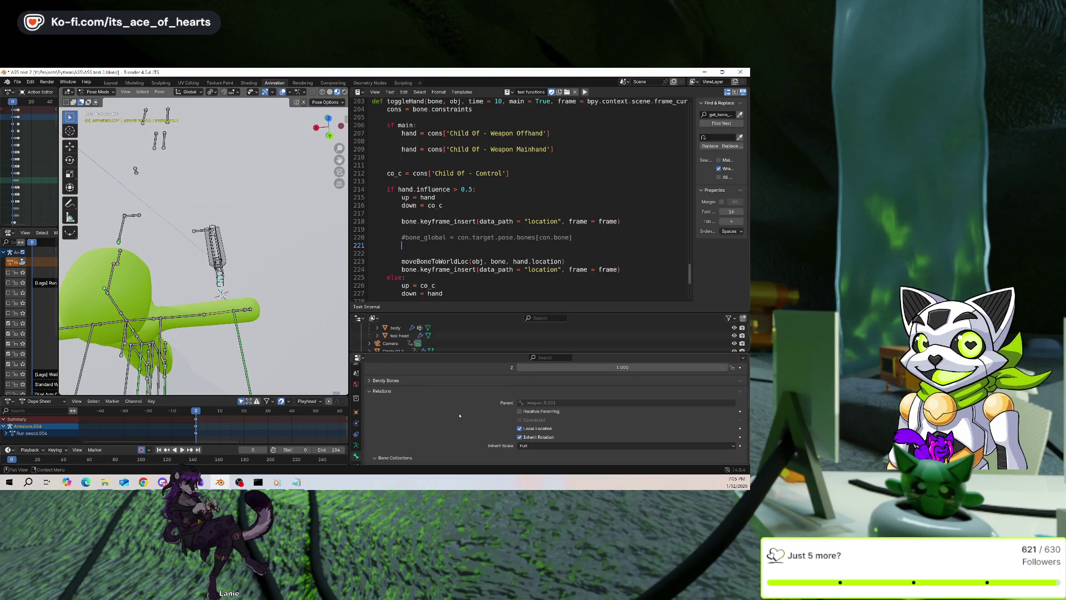
pyautogui.scroll(5, 441, 382)
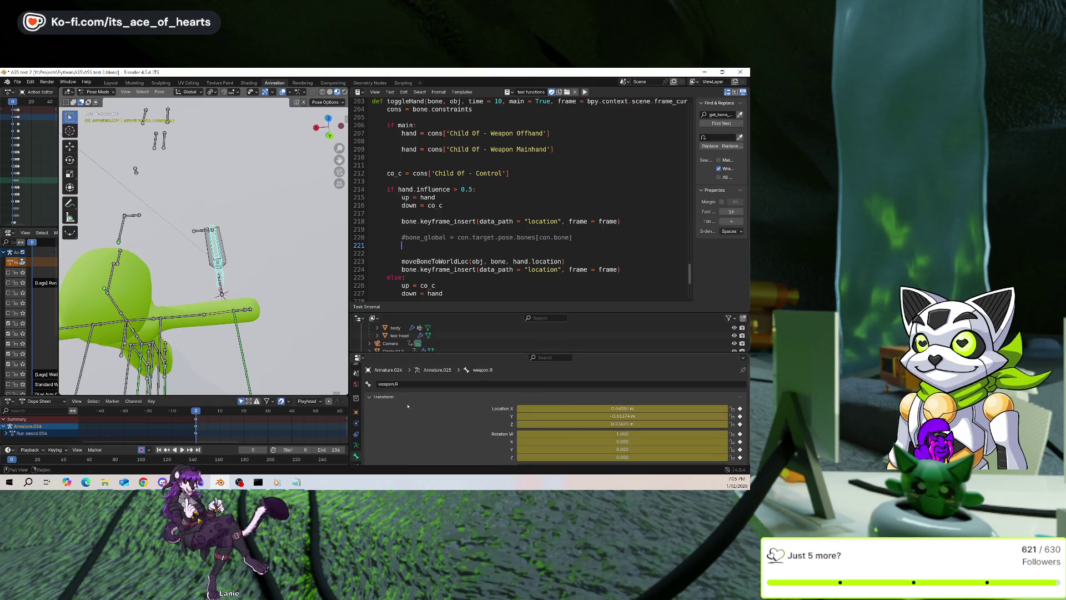
pyautogui.scroll(-5, 431, 414)
pyautogui.scroll(-2, 422, 406)
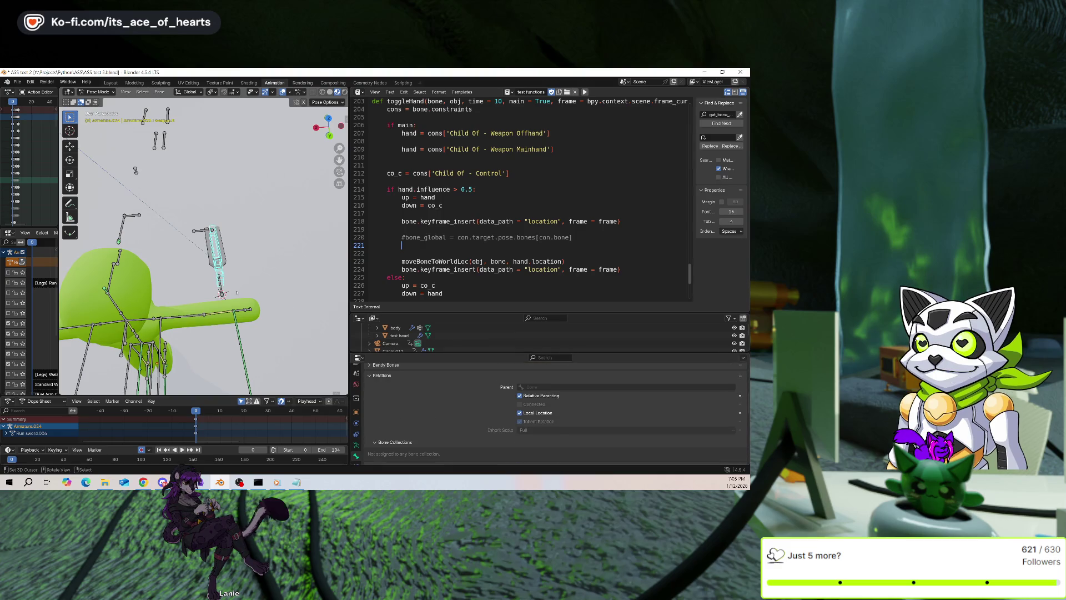
pyautogui.click(221, 293)
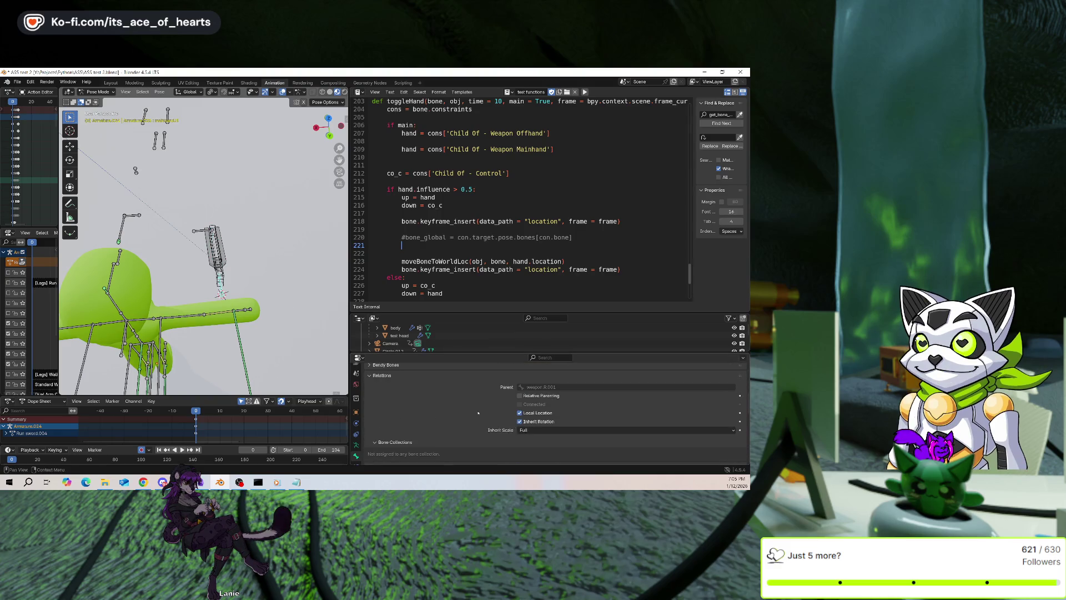
pyautogui.click(221, 293)
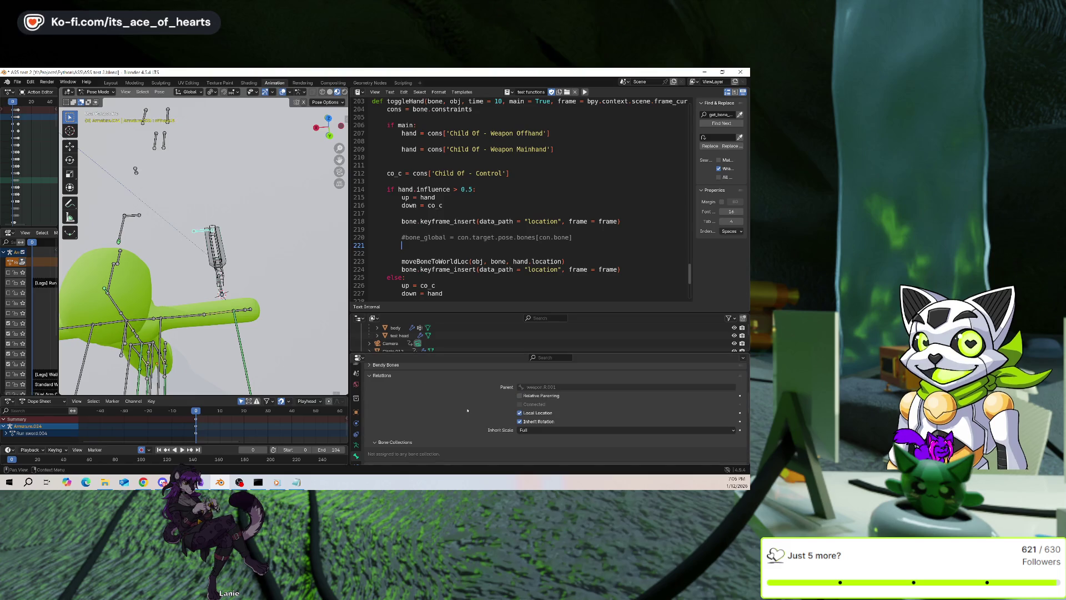
pyautogui.scroll(1, 469, 410)
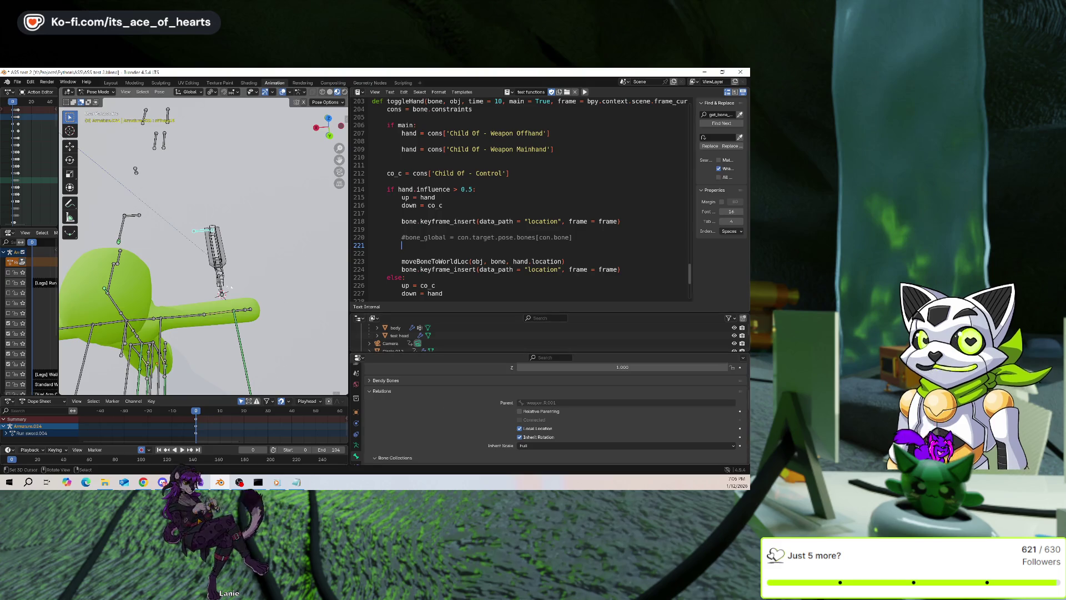
pyautogui.moveTo(150, 271); pyautogui.dragTo(165, 271, button='middle')
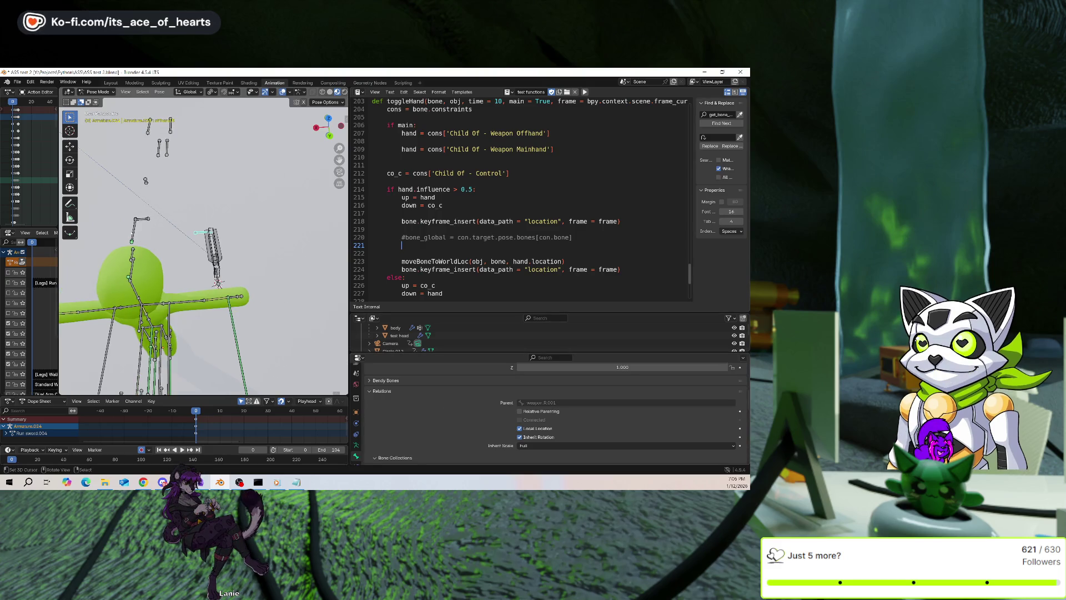
pyautogui.click(214, 254)
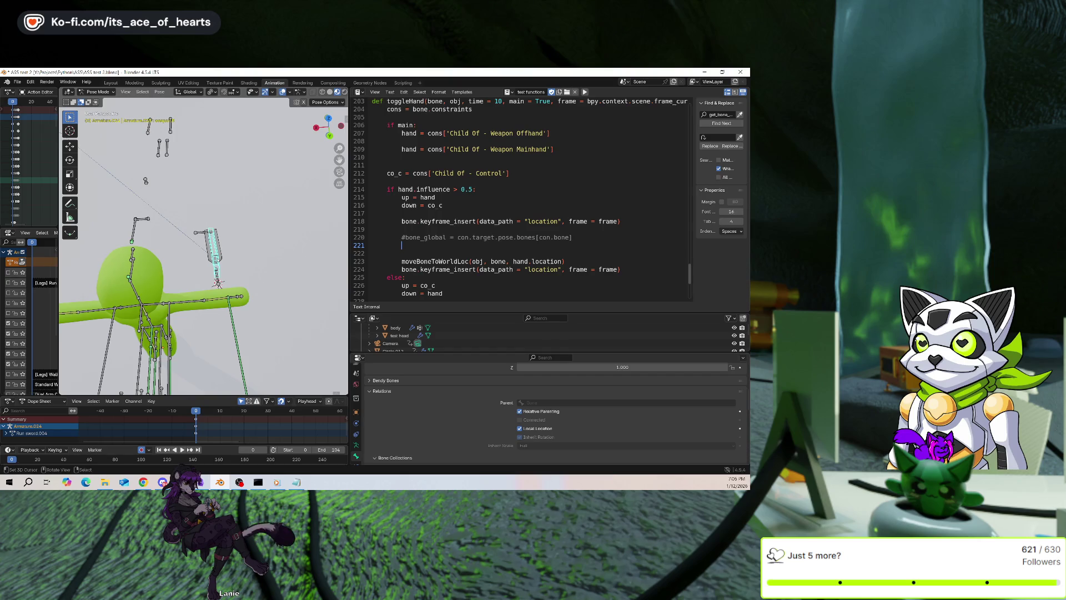
pyautogui.moveTo(214, 254); pyautogui.dragTo(311, 261, button='middle')
pyautogui.scroll(10, 446, 420)
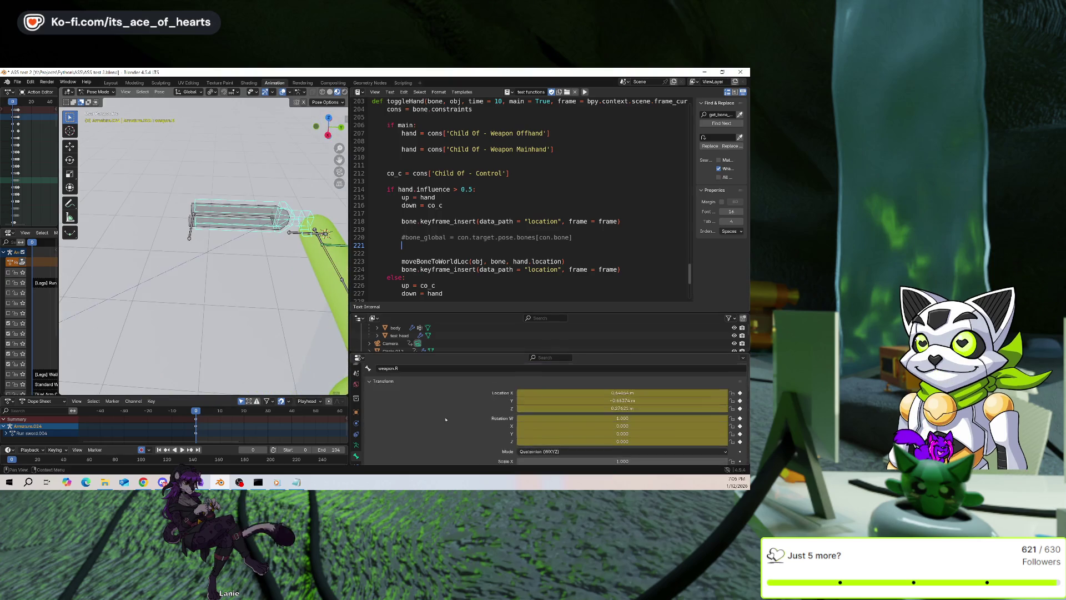
# Rename bone weapon.R.001 to weapon.R.rotator
pyautogui.scroll(1, 446, 419)
pyautogui.click(261, 218)
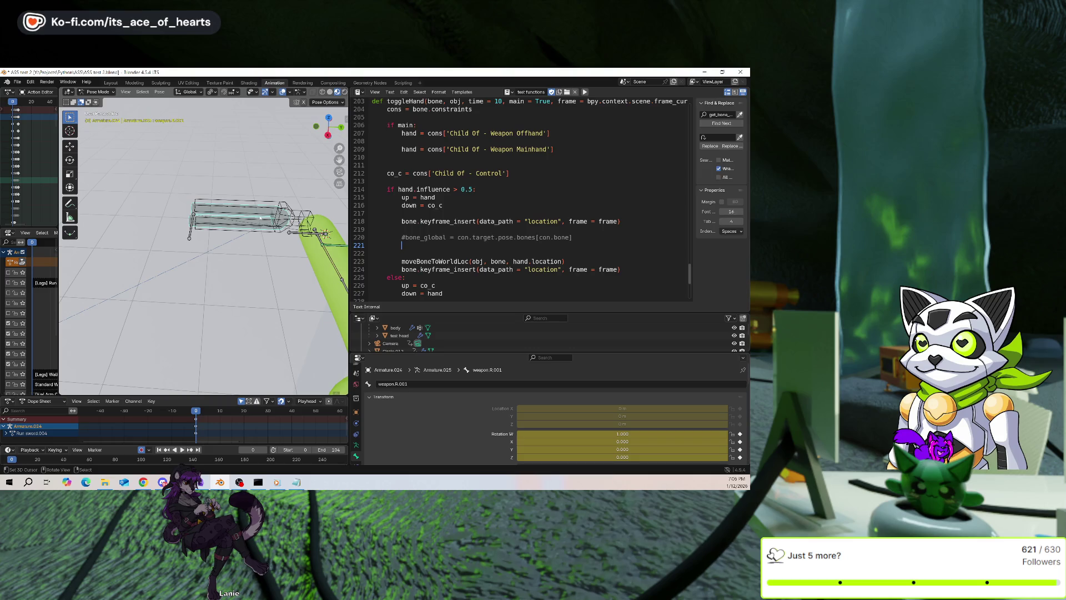
pyautogui.click(406, 384)
pyautogui.press('BackSpace')
pyautogui.press('BackSpace')
pyautogui.press('BackSpace')
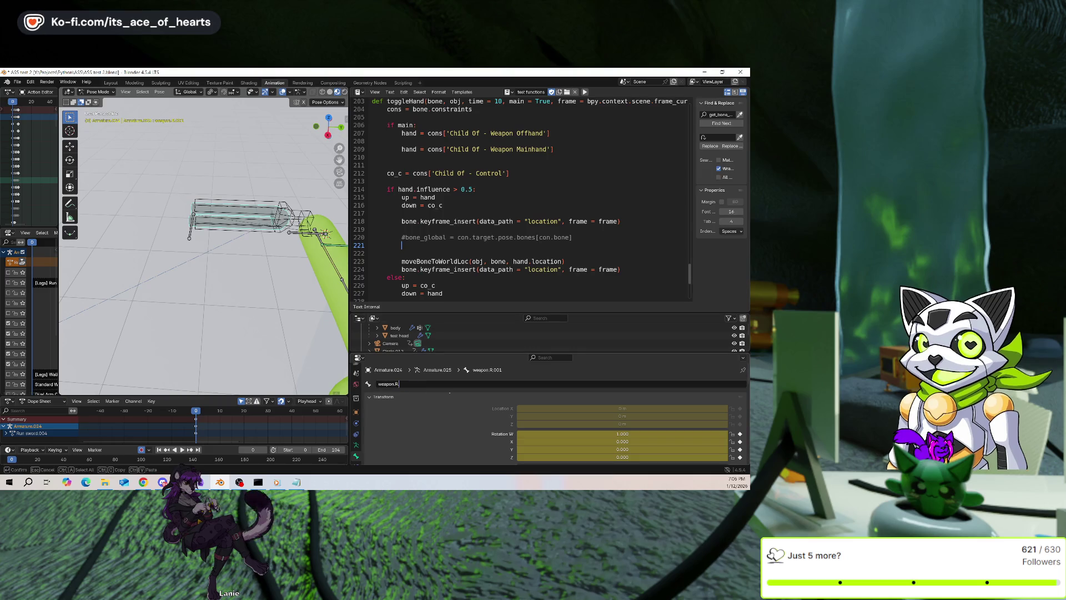
pyautogui.write('rotator')
pyautogui.press('Return')
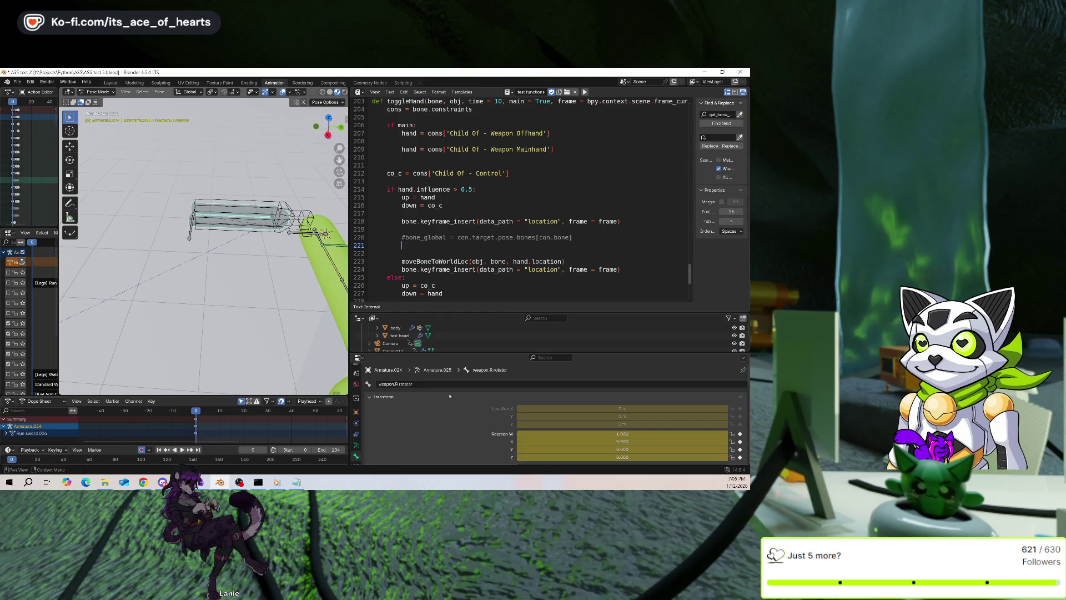
# Rename the weapon.R bone to weapon_locator.R
pyautogui.click(239, 214)
pyautogui.click(437, 384)
pyautogui.press('Right')
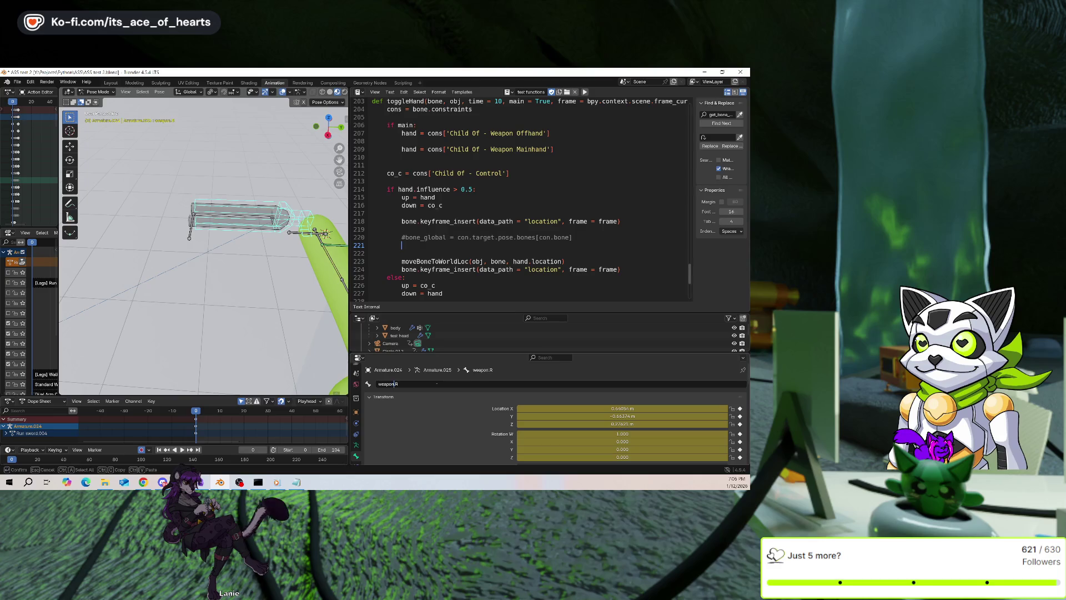
pyautogui.write('_locator')
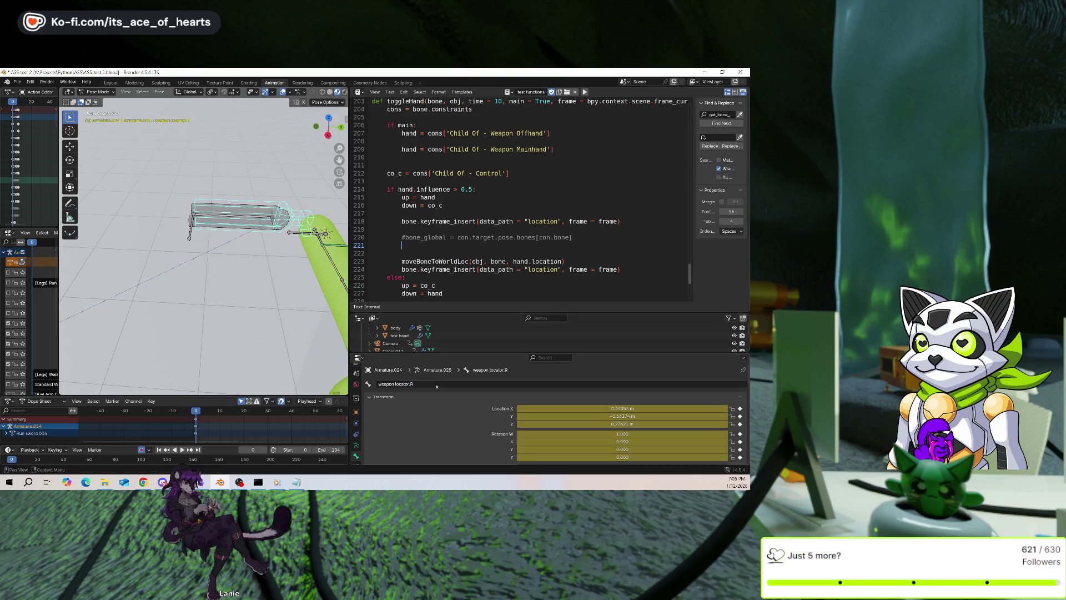
pyautogui.press('Return')
# Correct the rotator bone's name to weapon rotator.R
pyautogui.moveTo(222, 250)
pyautogui.mouseDown(button='middle')
pyautogui.moveTo(184, 277)
pyautogui.moveTo(200, 267)
pyautogui.mouseUp(button='middle')
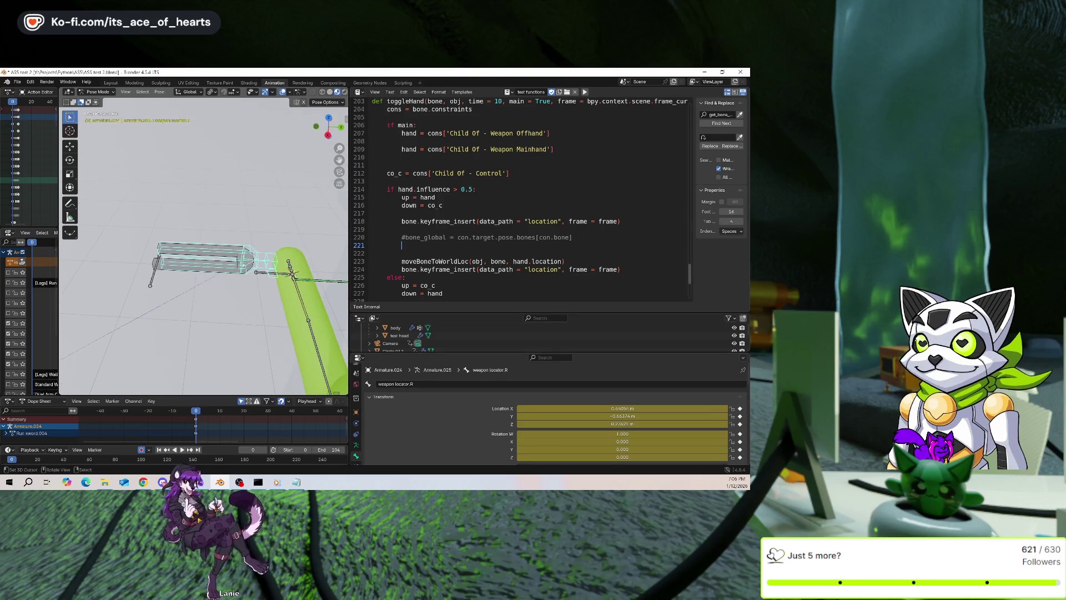
pyautogui.click(267, 261)
pyautogui.doubleClick(394, 384)
pyautogui.hotkey('ctrl', 'BackSpace')
pyautogui.press('Left')
pyautogui.press('Left')
pyautogui.write('rotator')
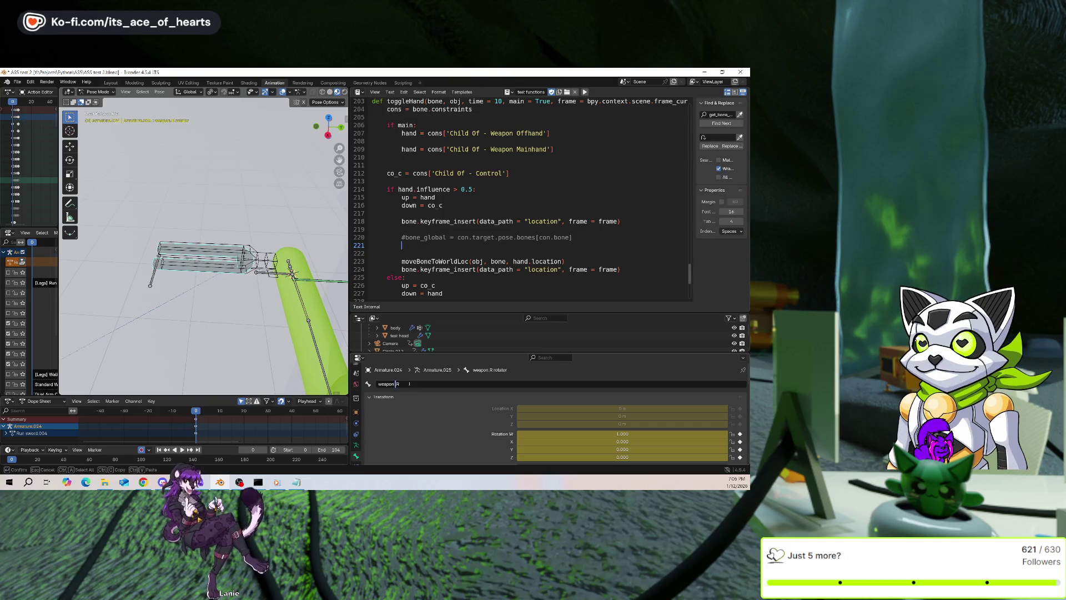
pyautogui.press('Return')
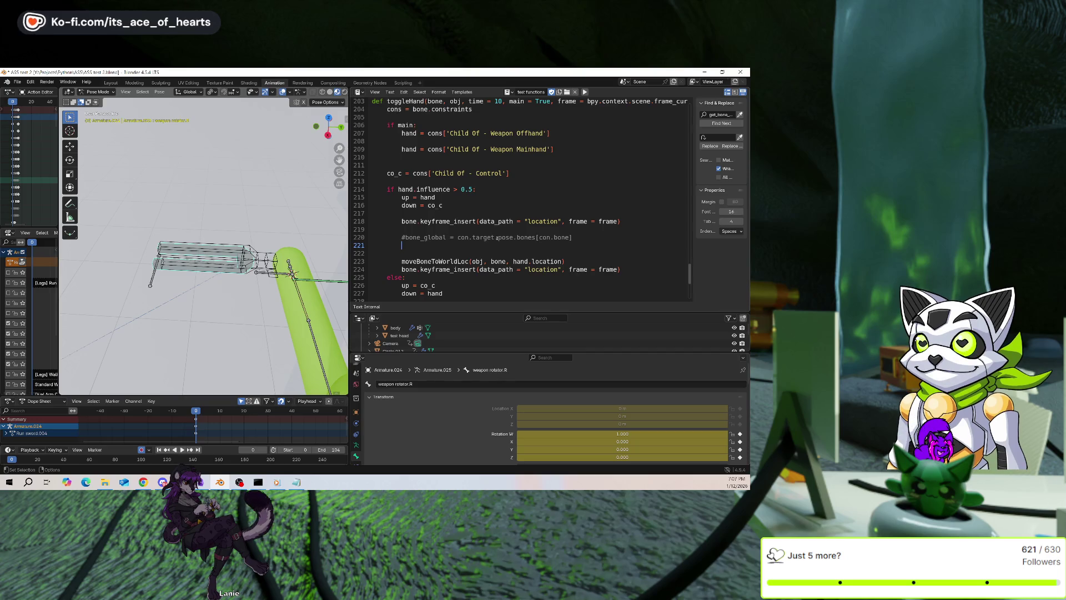
pyautogui.moveTo(222, 267)
pyautogui.mouseDown(button='middle')
pyautogui.moveTo(180, 301)
pyautogui.moveTo(198, 309)
pyautogui.mouseUp(button='middle')
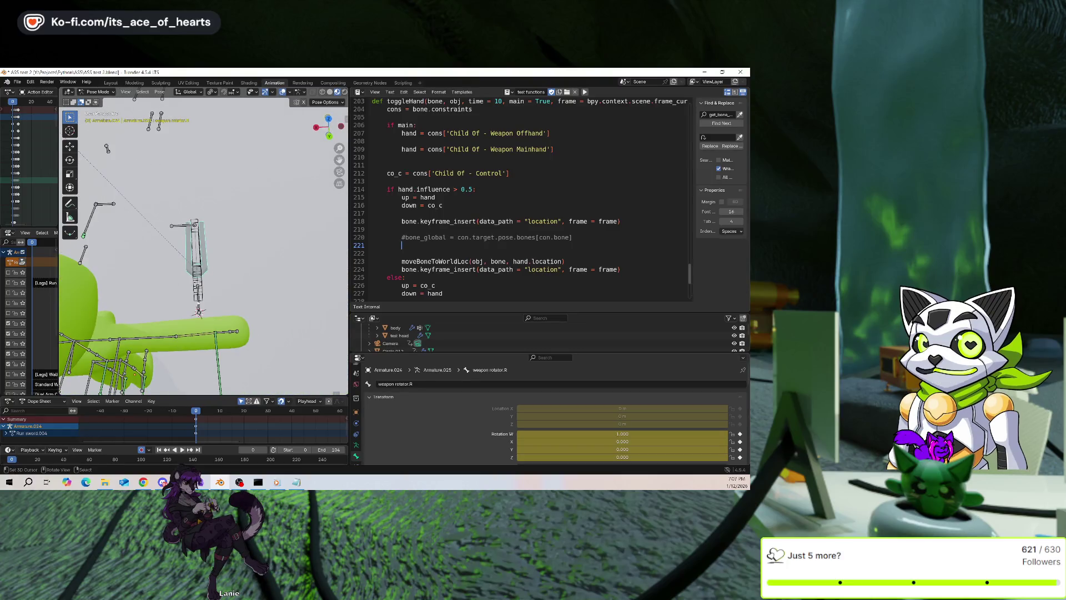
pyautogui.click(199, 310)
pyautogui.click(196, 256)
pyautogui.moveTo(196, 255); pyautogui.dragTo(228, 265, button='middle')
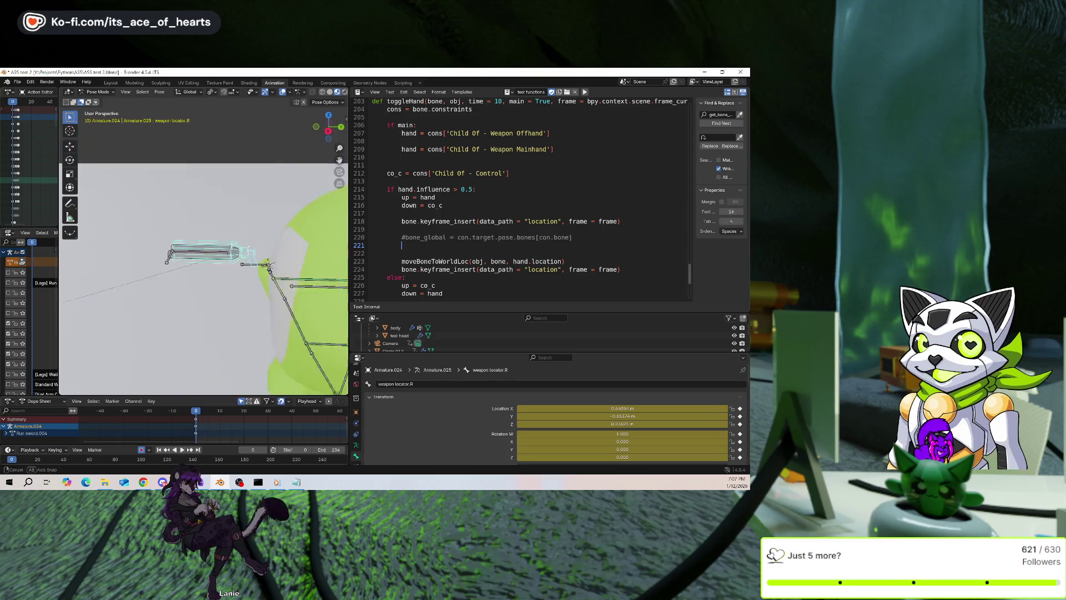
pyautogui.scroll(3, 228, 266)
pyautogui.click(234, 264)
pyautogui.press('BackSpace')
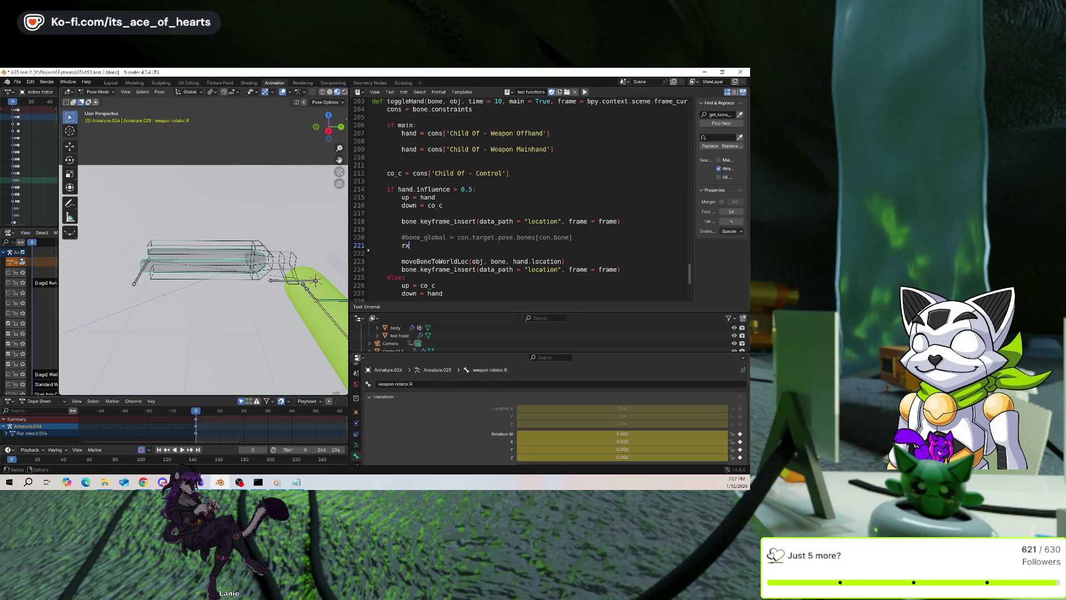
pyautogui.press('r')
pyautogui.press('x')
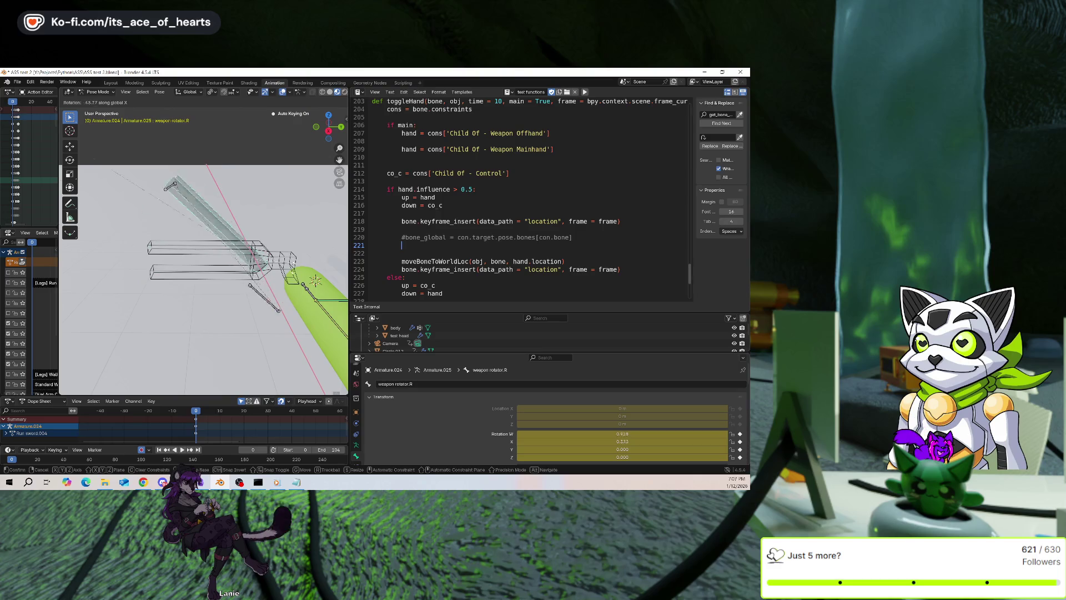
pyautogui.press('Escape')
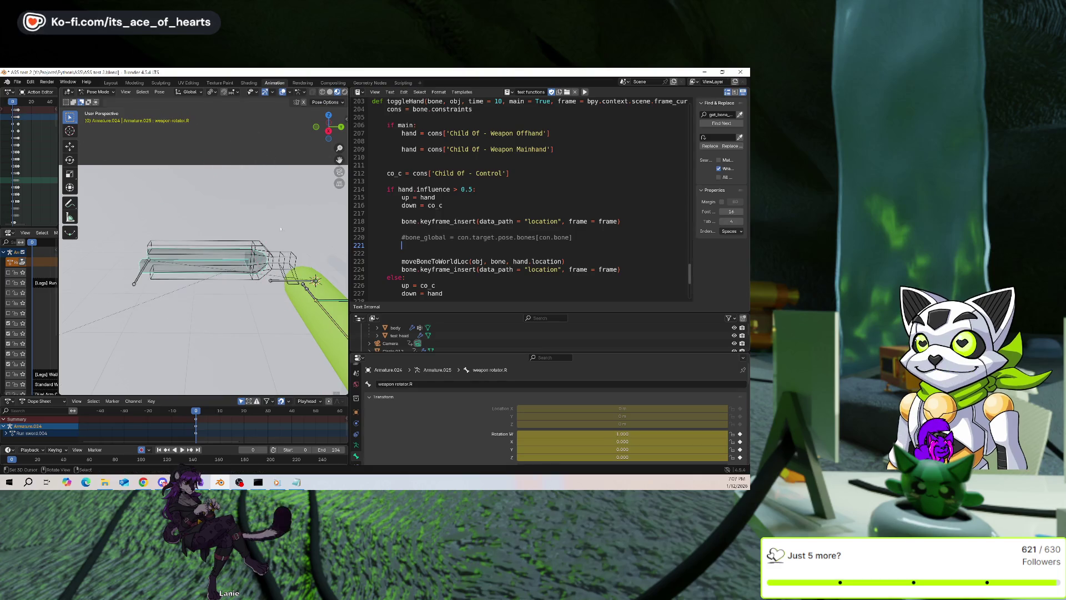
# Select the mainhand.R bone, scroll the script to its top helpers, and place the cursor on line 21
pyautogui.click(275, 280)
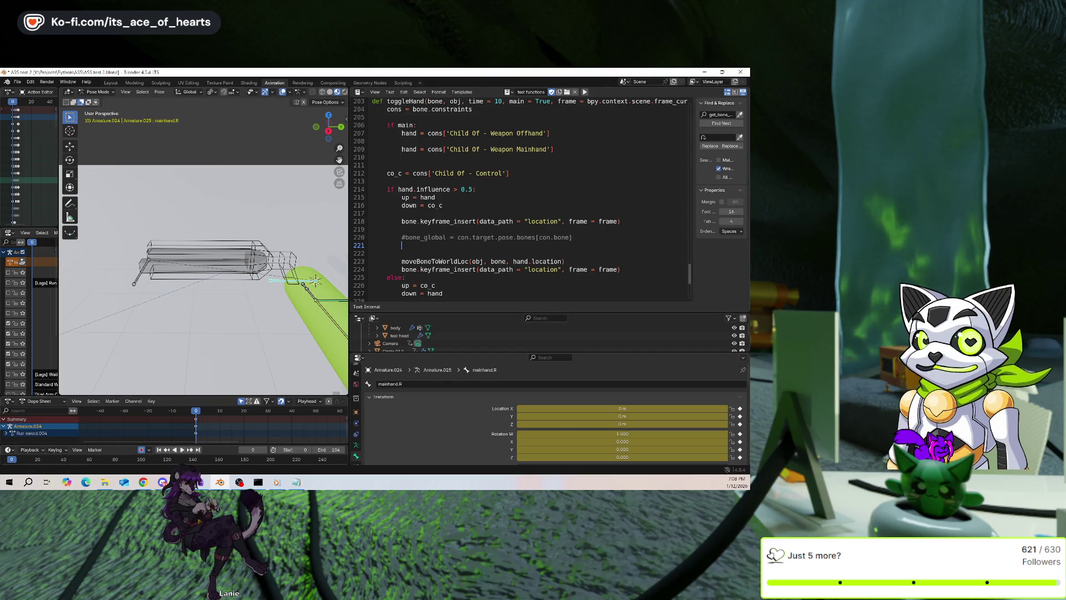
pyautogui.scroll(5, 556, 200)
pyautogui.scroll(5, 691, 253)
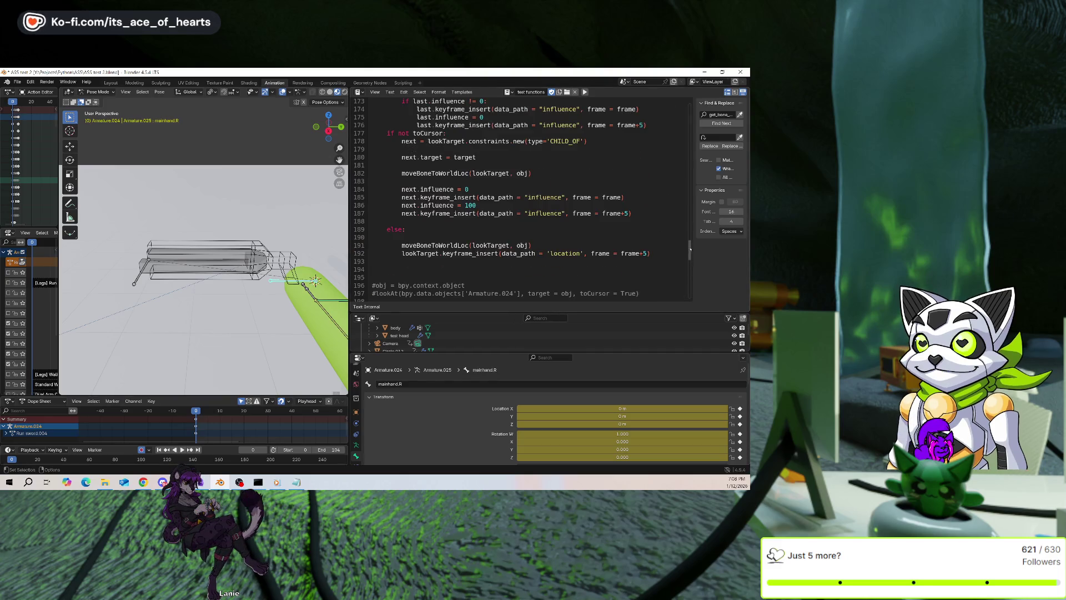
pyautogui.scroll(20, 570, 193)
pyautogui.scroll(15, 570, 192)
pyautogui.scroll(1, 570, 193)
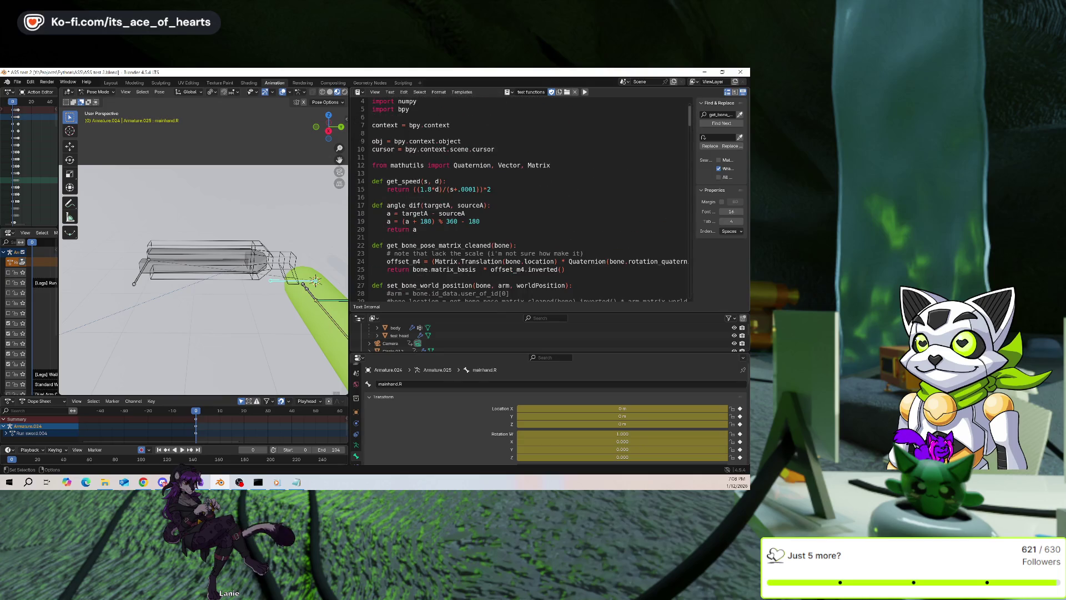
pyautogui.scroll(-1, 448, 223)
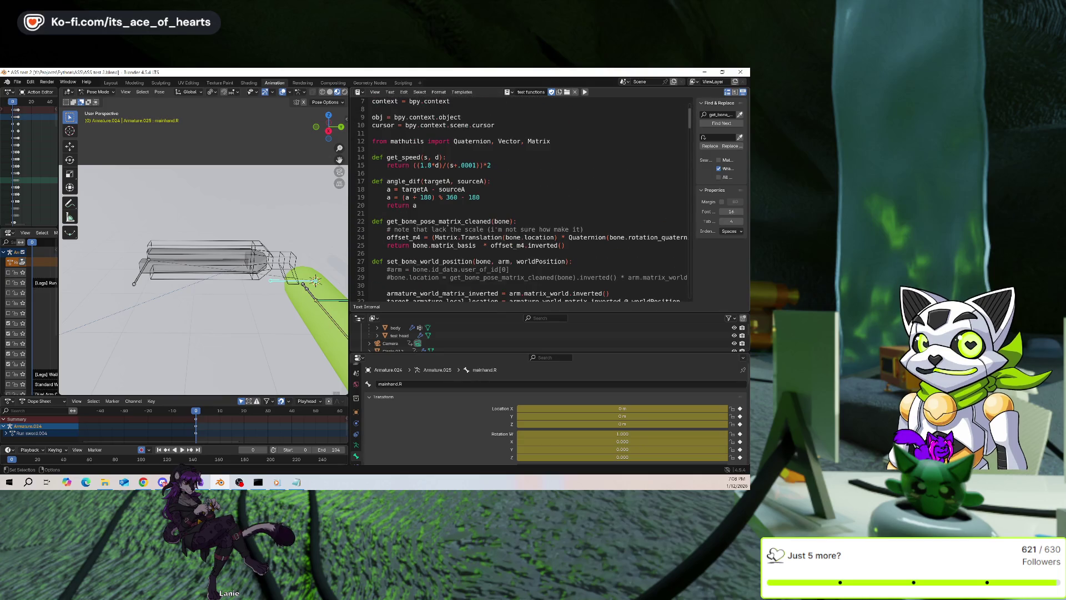
pyautogui.scroll(-1, 448, 222)
pyautogui.scroll(-1, 435, 266)
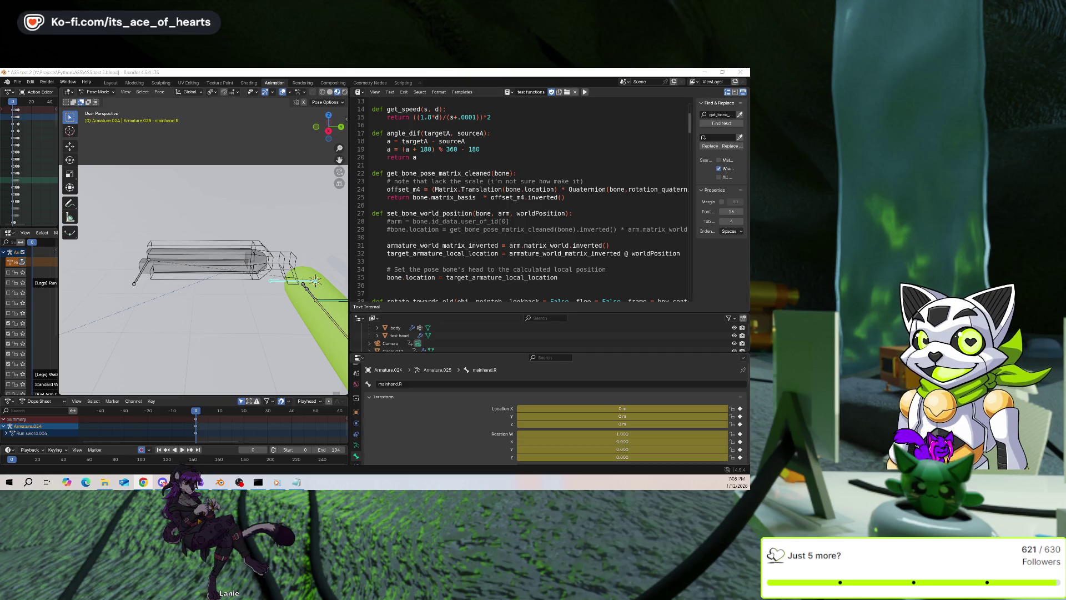
pyautogui.scroll(3, 471, 245)
pyautogui.click(505, 237)
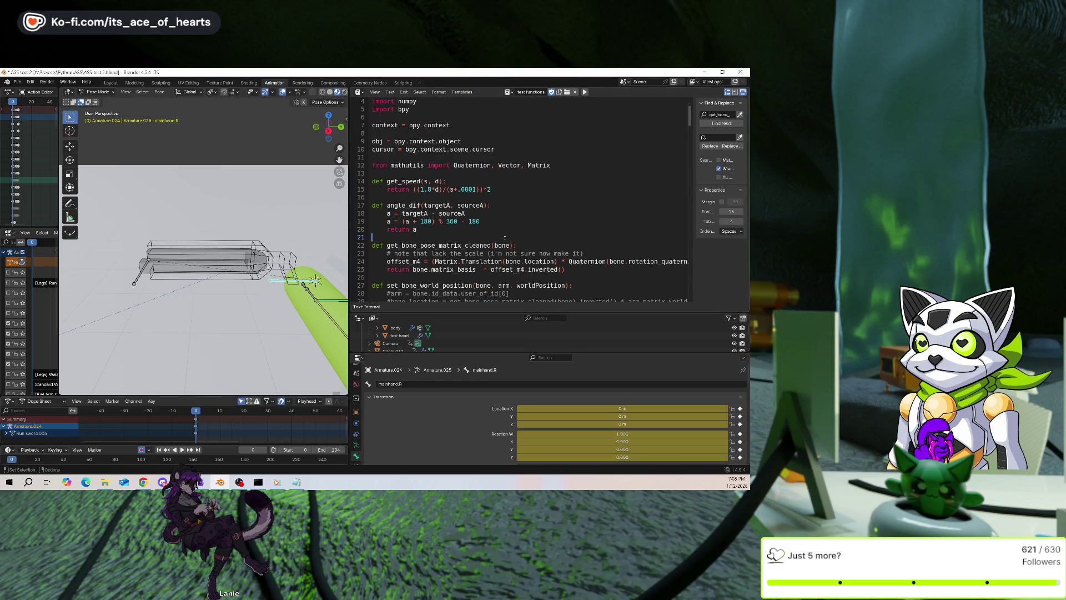
pyautogui.scroll(-2, 508, 233)
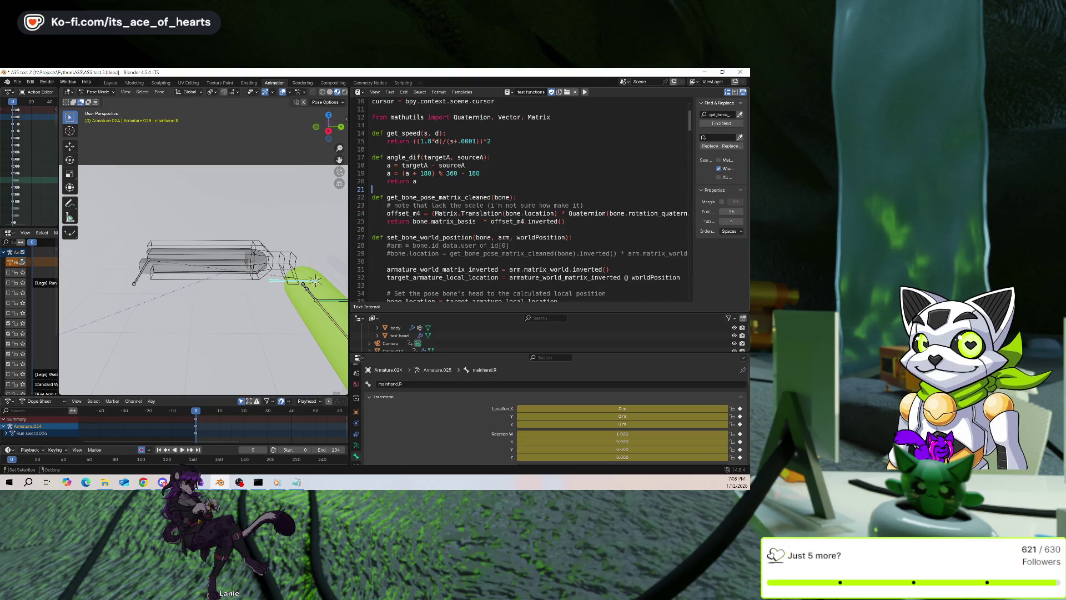
# Add the header 'def get_bone_world_position(bone, arm):' after the pose-matrix helper
pyautogui.click(510, 230)
pyautogui.press('Return')
pyautogui.press('Return')
pyautogui.press('Return')
pyautogui.click(517, 240)
pyautogui.write('def get_bone')
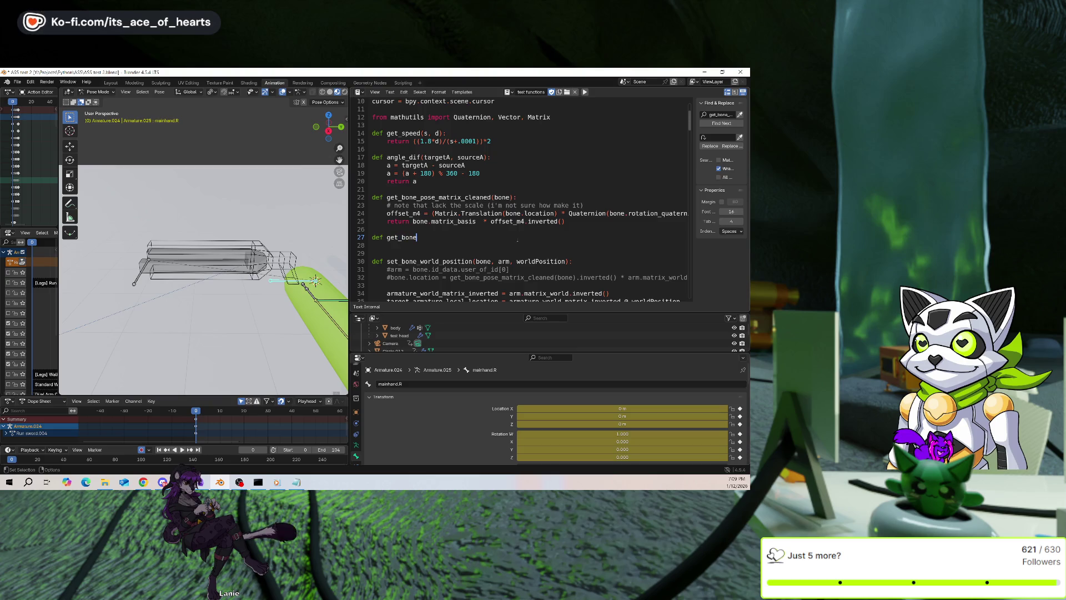
pyautogui.write('_world_position(')
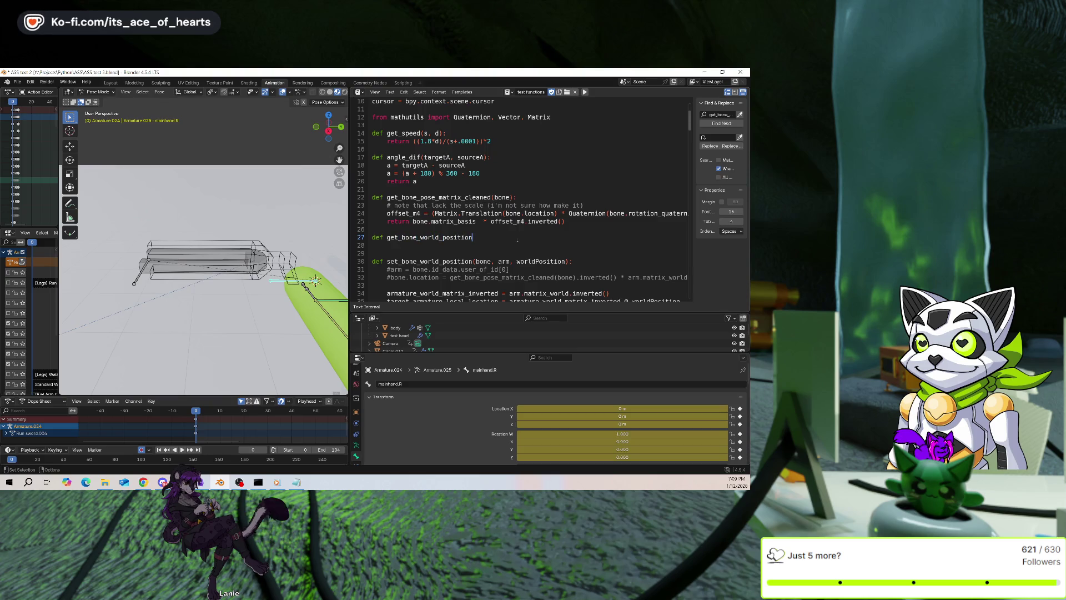
pyautogui.write('bone,')
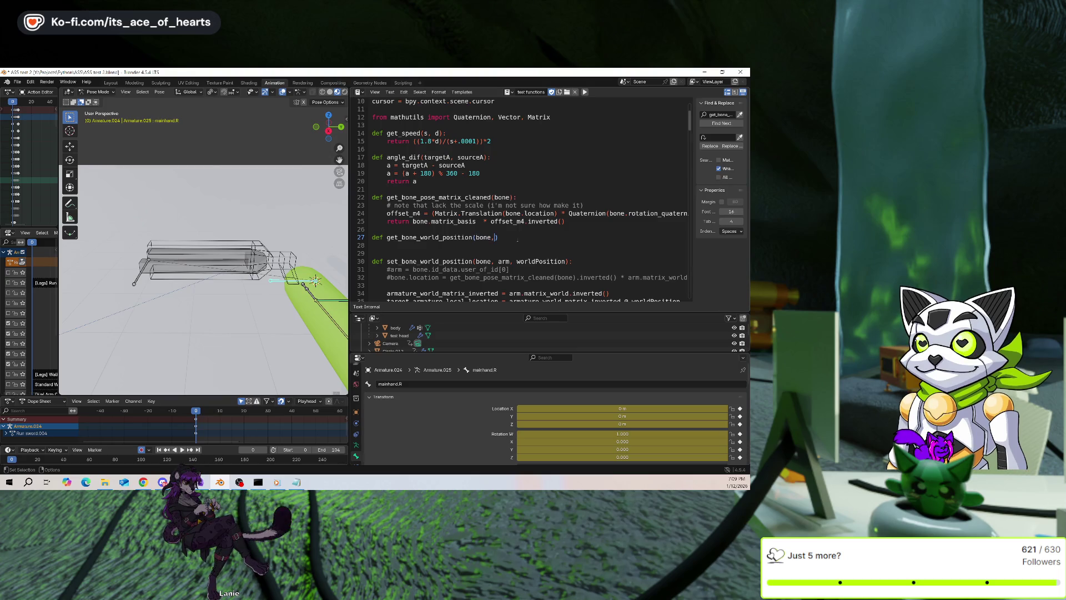
pyautogui.write('arm')
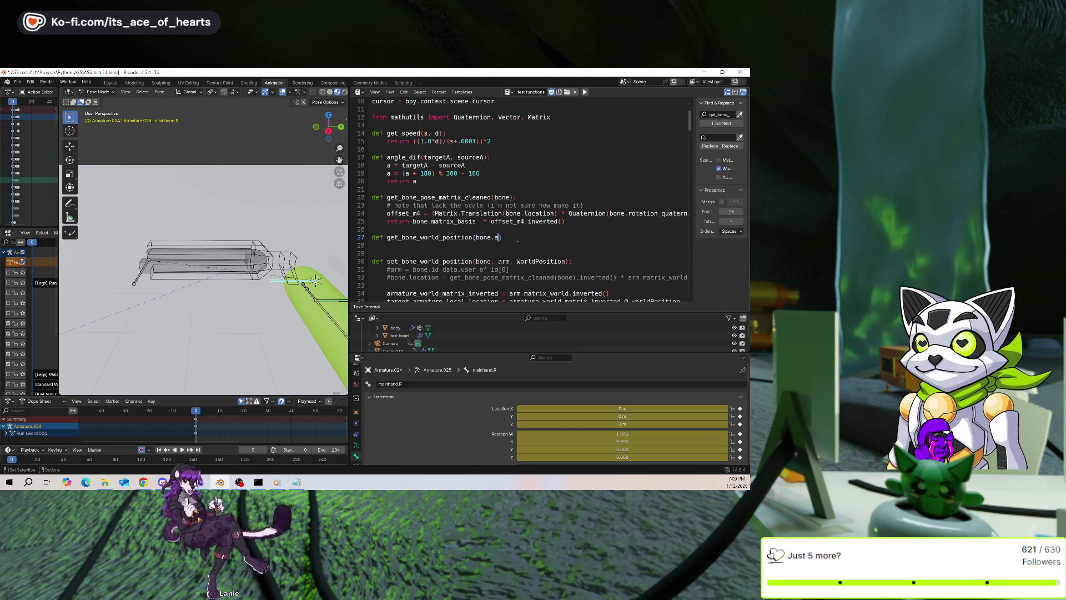
pyautogui.press('Left')
pyautogui.press('Left')
pyautogui.press('Left')
pyautogui.press('Right')
pyautogui.press('Right')
pyautogui.press('Right')
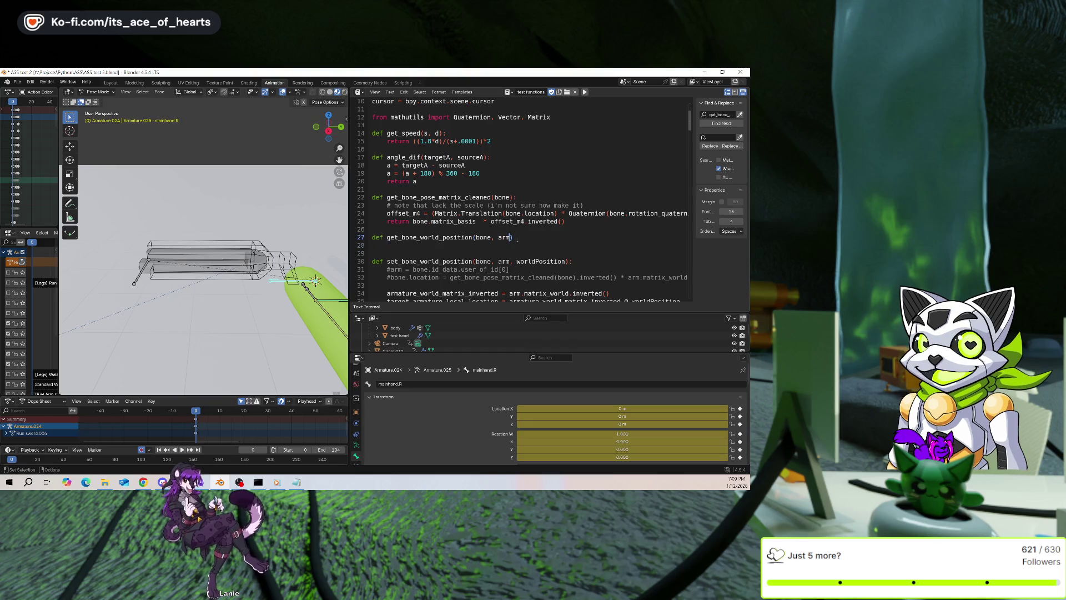
pyautogui.write(',')
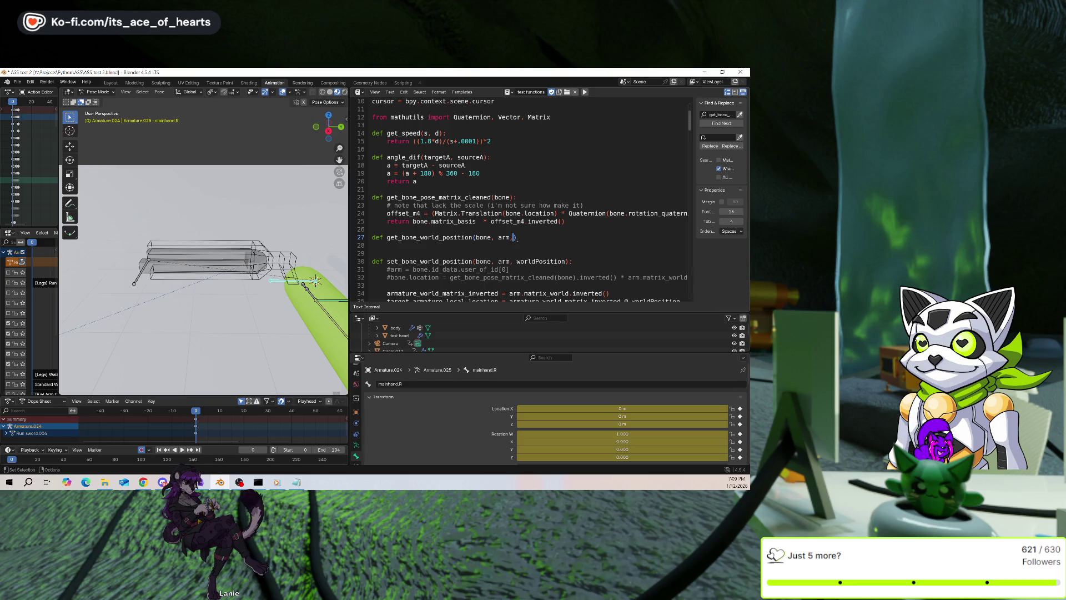
pyautogui.press('BackSpace')
pyautogui.press('End')
pyautogui.write(':')
pyautogui.press('Return')
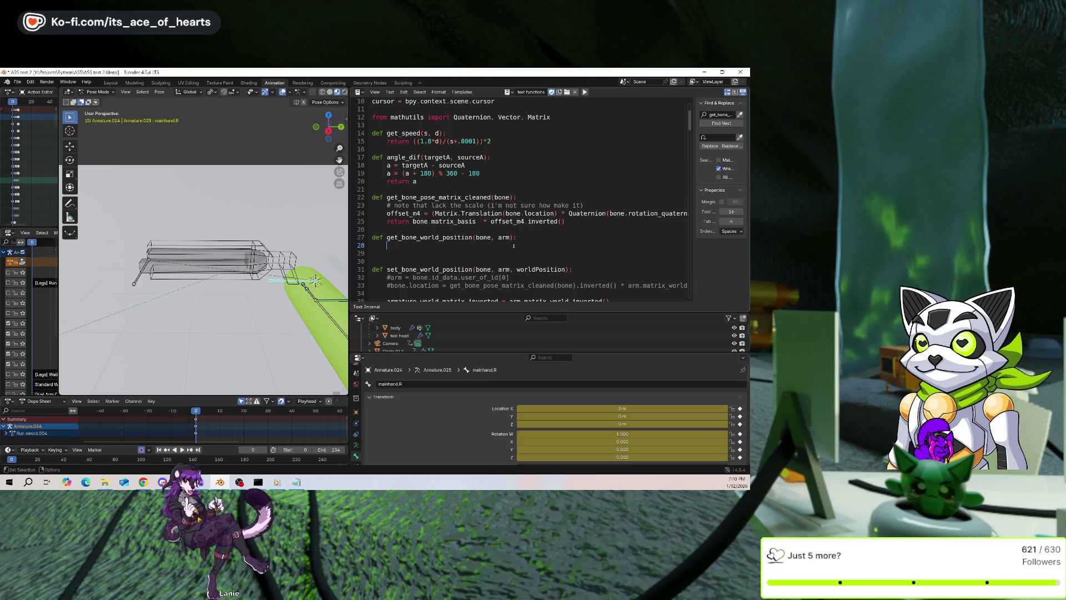
# Write 'return arm.world_matrix @ bone.matrix' as the new function's body
pyautogui.write('return ')
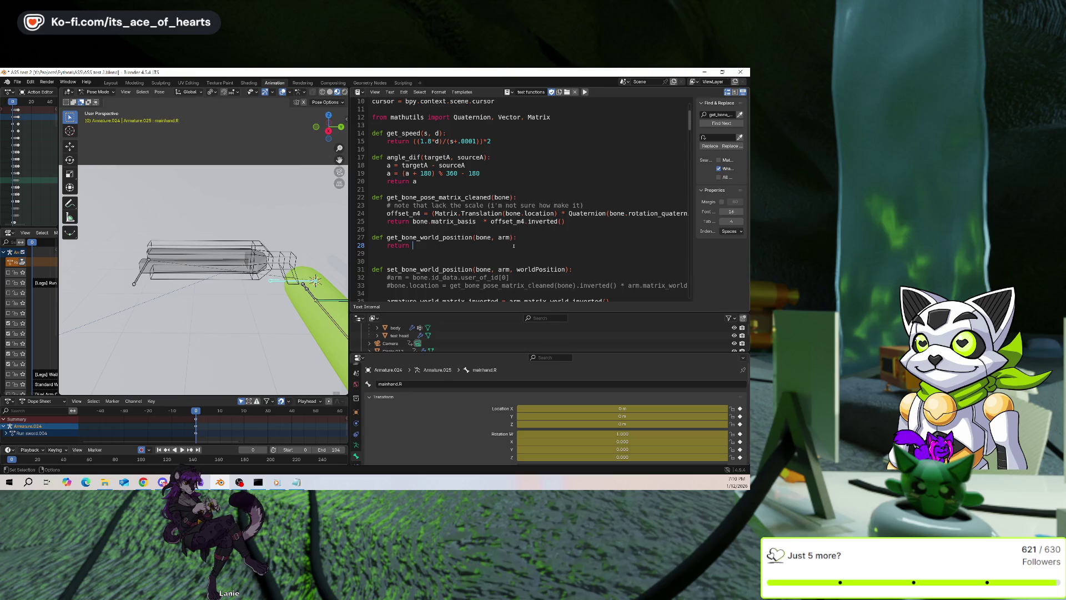
pyautogui.write('arm.world_matrixc')
pyautogui.press('BackSpace')
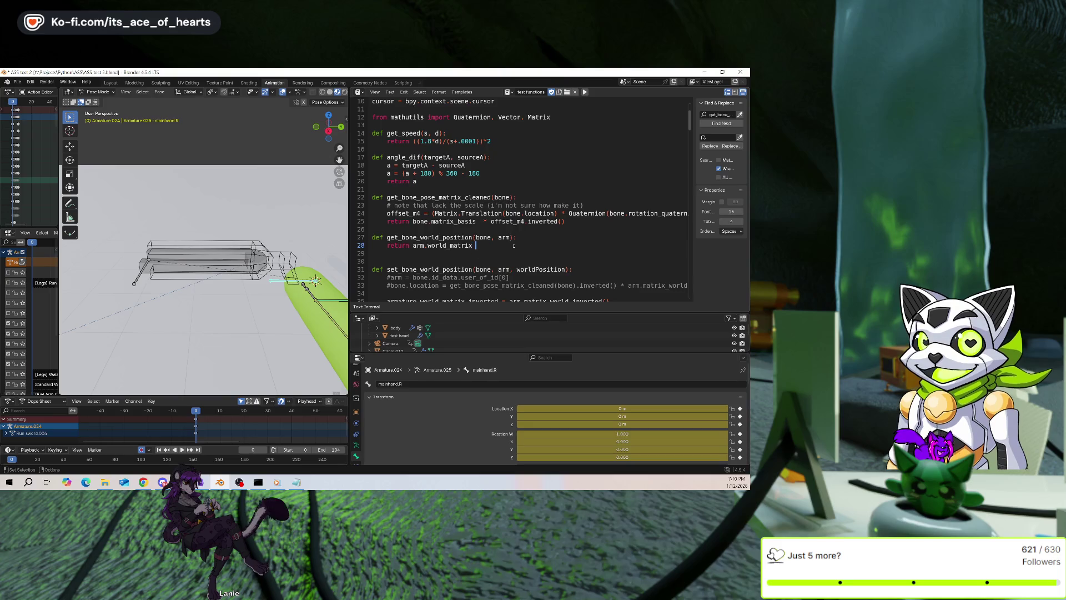
pyautogui.scroll(-1, 514, 246)
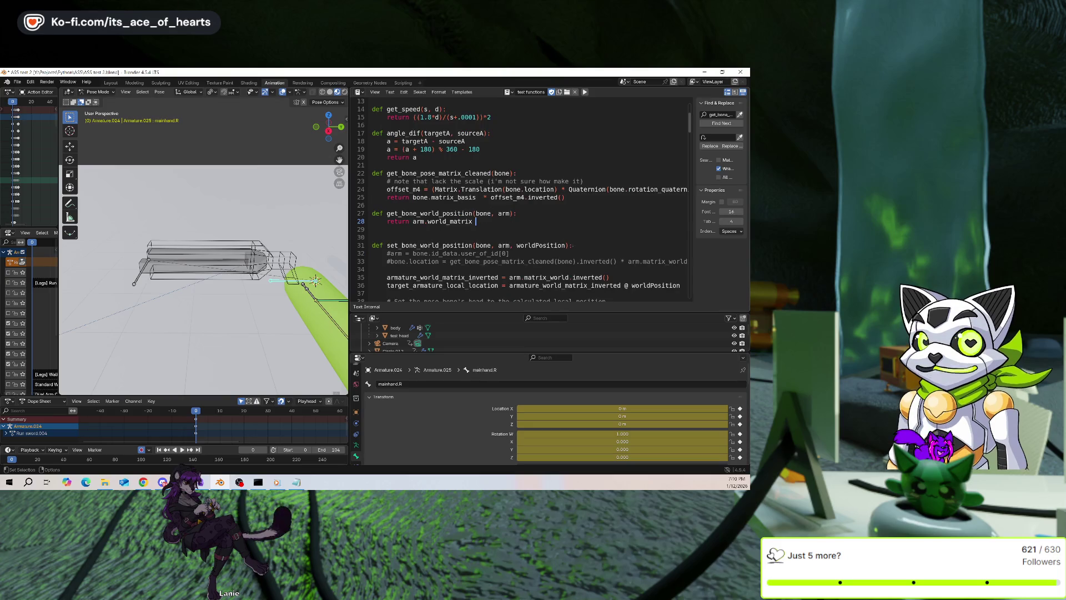
pyautogui.scroll(1, 565, 219)
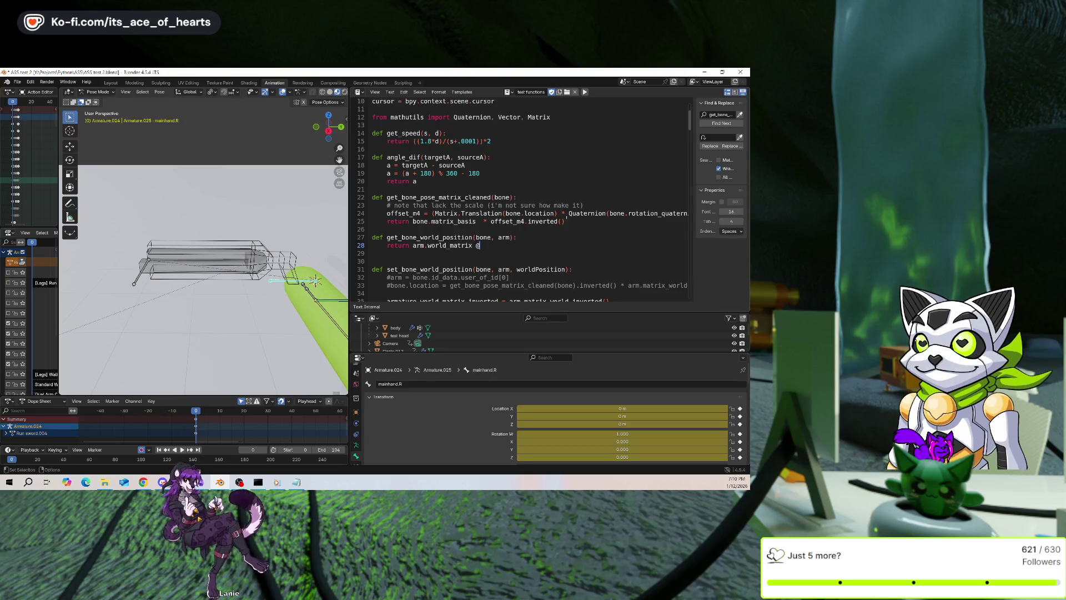
pyautogui.write('@ bone')
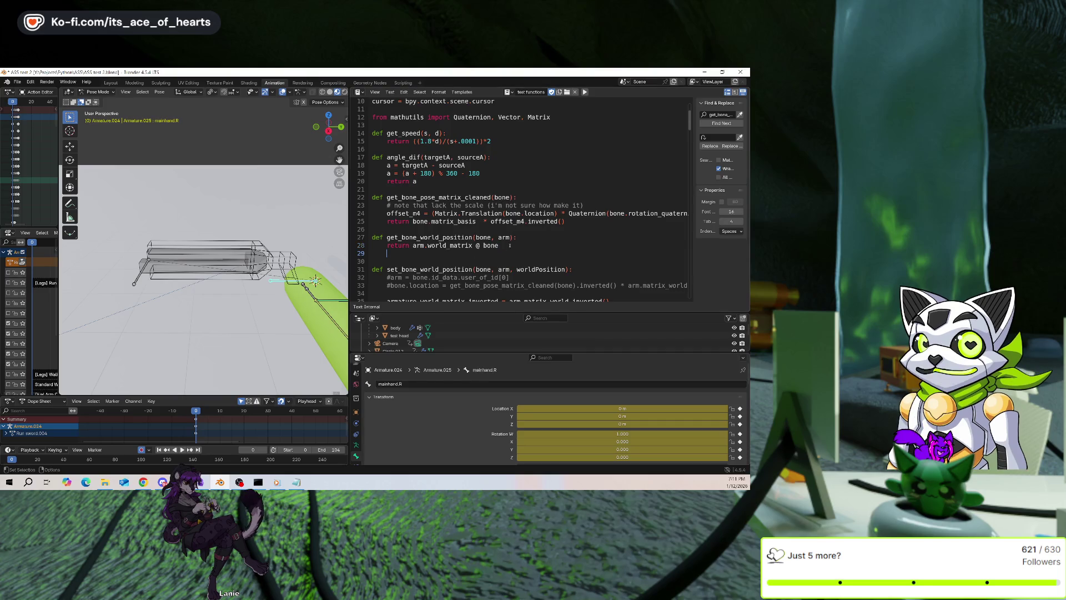
pyautogui.write('.matrix')
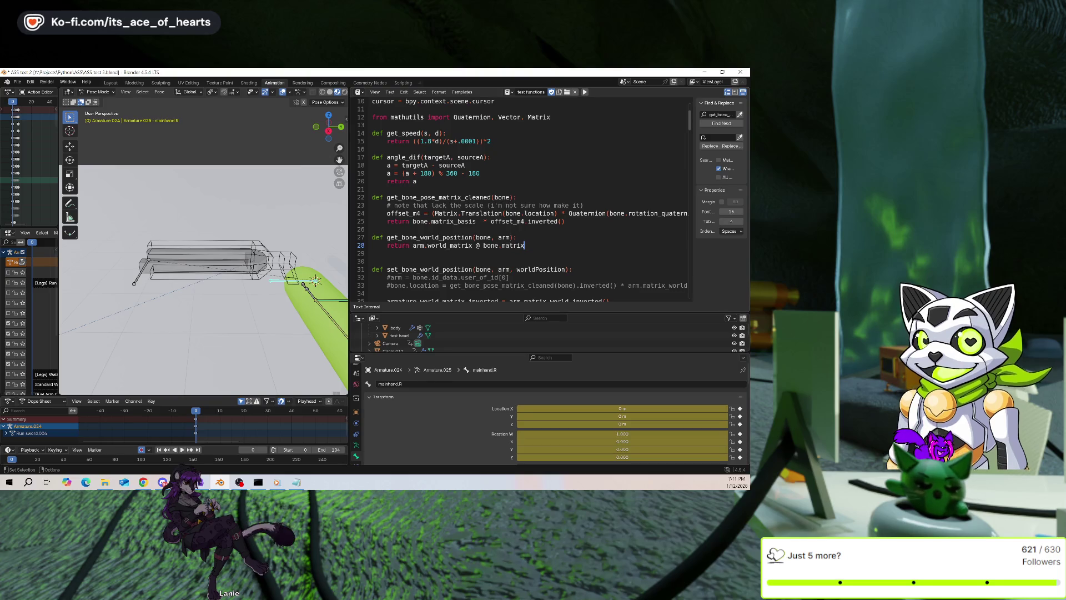
pyautogui.doubleClick(441, 237)
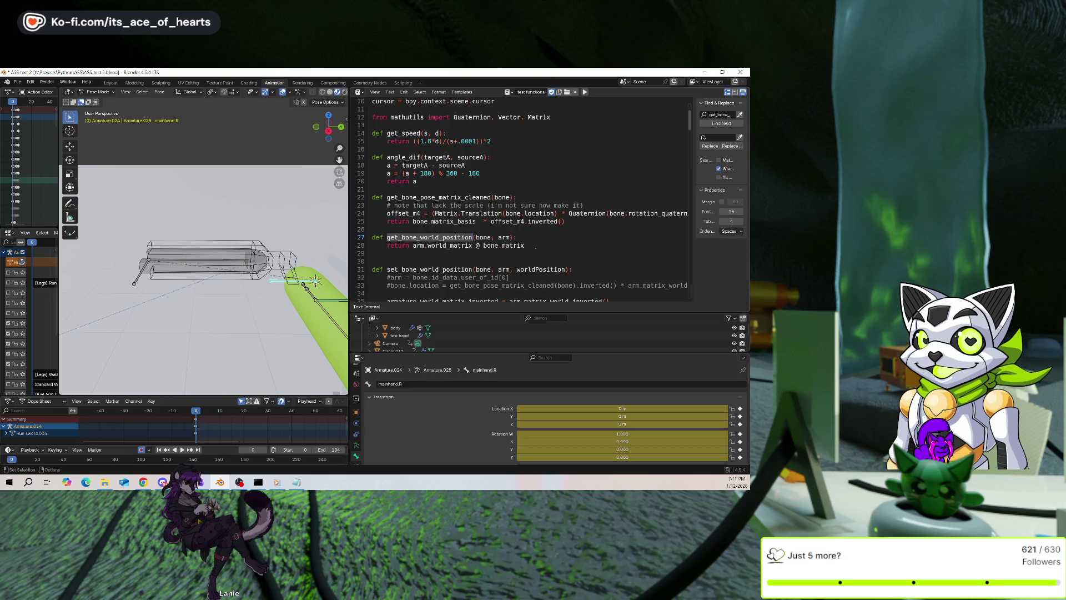
pyautogui.moveTo(525, 246); pyautogui.dragTo(412, 246)
# Turn the return expression into a 'world_matrix = arm.world_matrix @ bone.matrix' assignment
pyautogui.press('BackSpace')
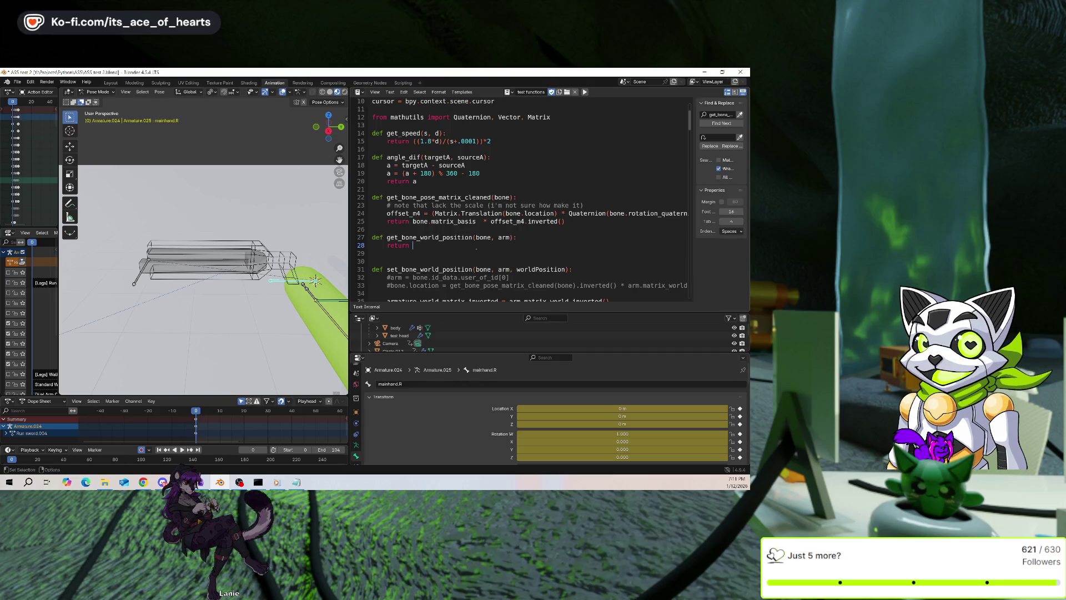
pyautogui.hotkey('ctrl', 'z')
pyautogui.hotkey('ctrl', 'z')
pyautogui.click(387, 245)
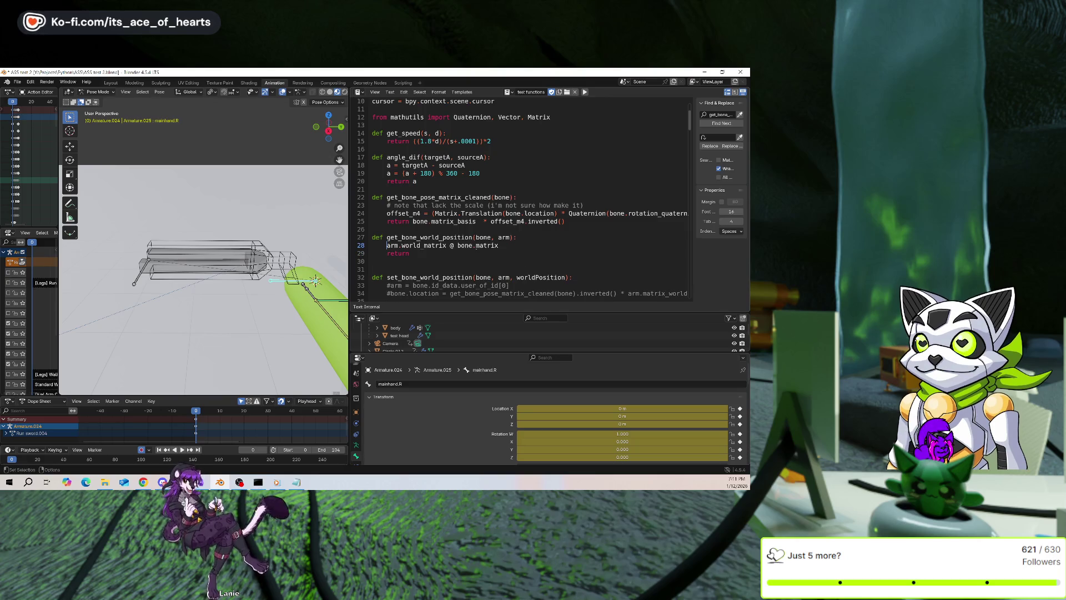
pyautogui.write('world')
pyautogui.press('BackSpace')
pyautogui.write('_matrix =')
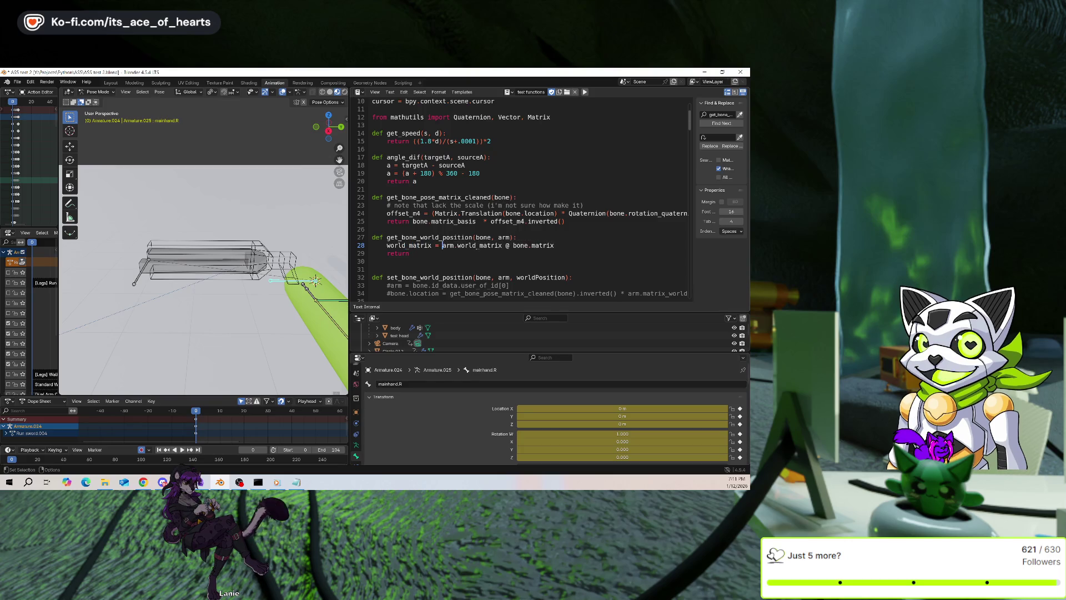
# Add the line 'loc = world_matrix.translation' below the assignment
pyautogui.press('Up')
pyautogui.press('Up')
pyautogui.press('Return')
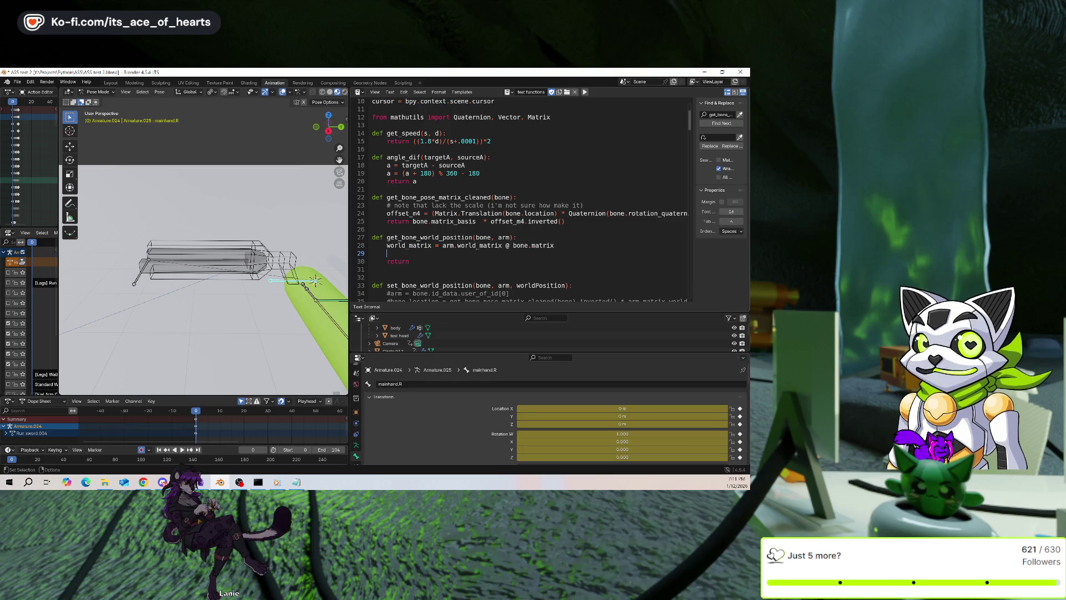
pyautogui.write('pos')
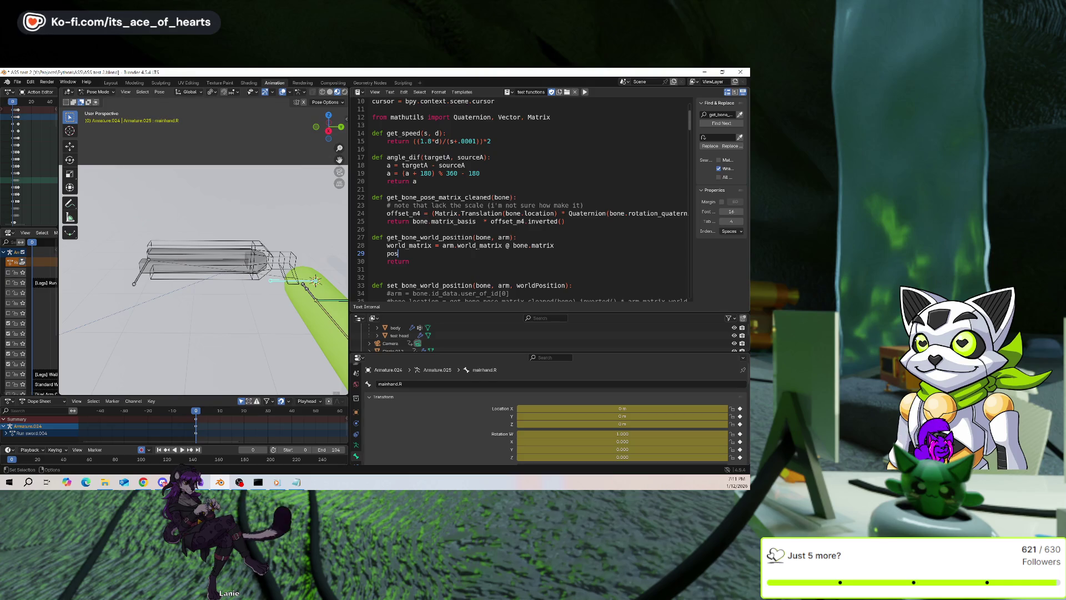
pyautogui.press('BackSpace')
pyautogui.press('BackSpace')
pyautogui.press('BackSpace')
pyautogui.write('loc =')
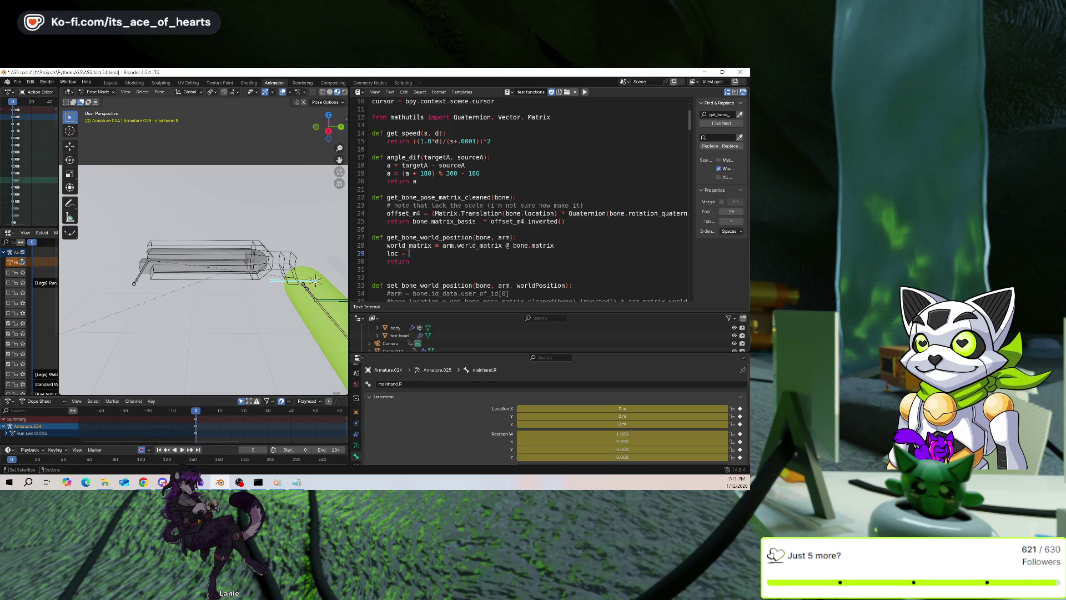
pyautogui.write('n')
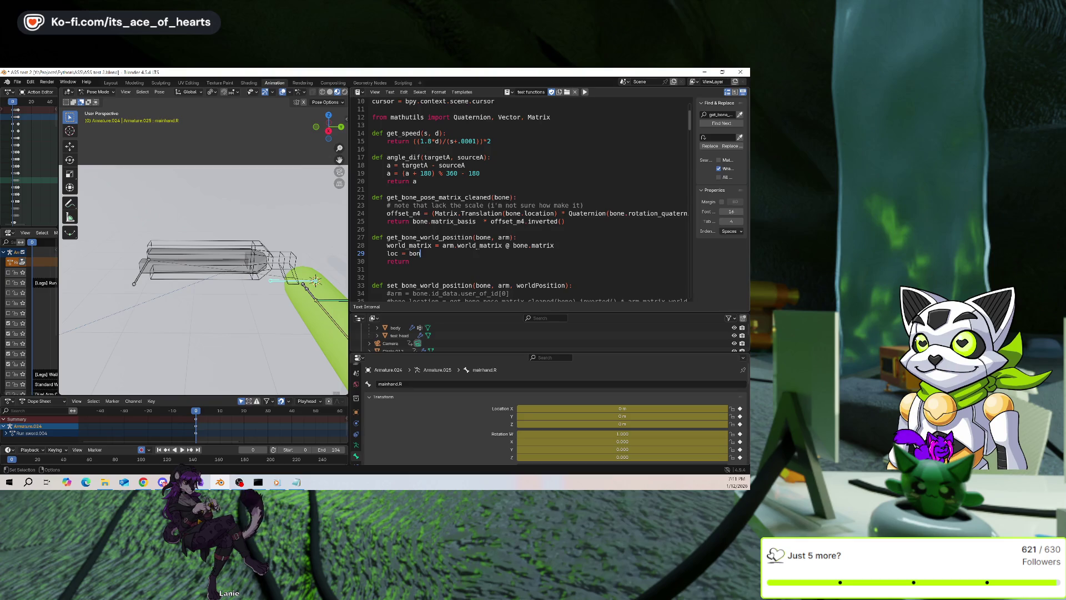
pyautogui.press('BackSpace')
pyautogui.press('BackSpace')
pyautogui.press('BackSpace')
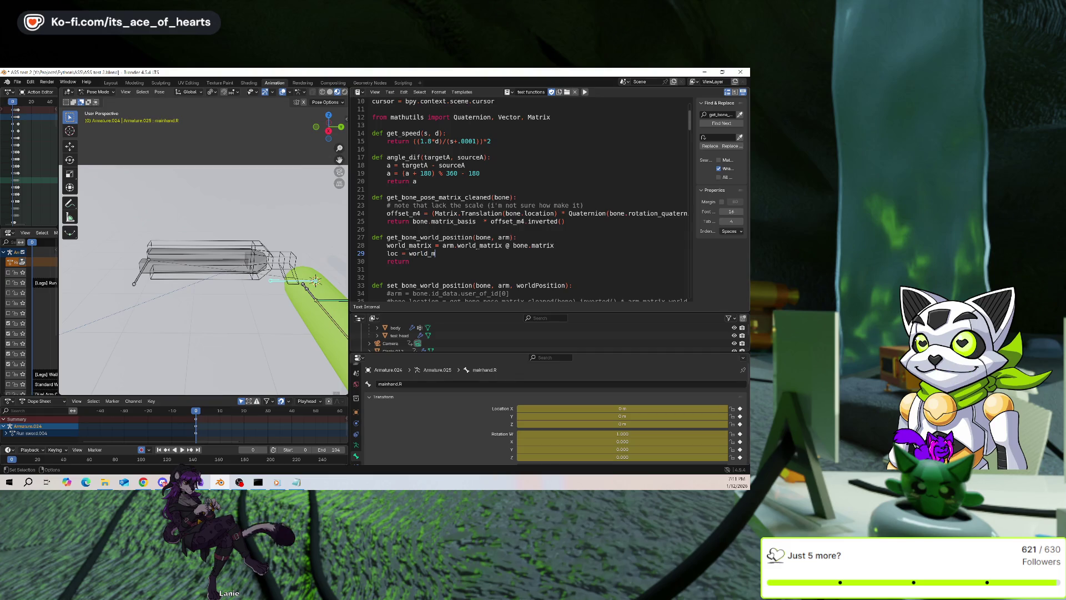
pyautogui.write('atrix')
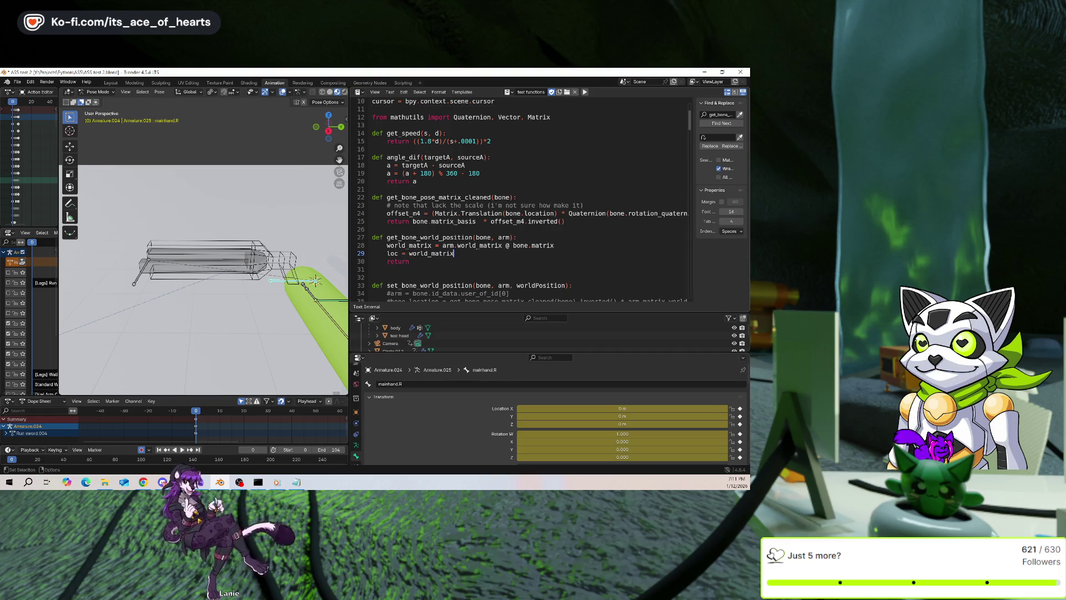
pyautogui.write('.translation')
# Make the function 'return loc', save the blend file, and scroll to the script's end
pyautogui.press('Down')
pyautogui.write('loc')
pyautogui.click(371, 237)
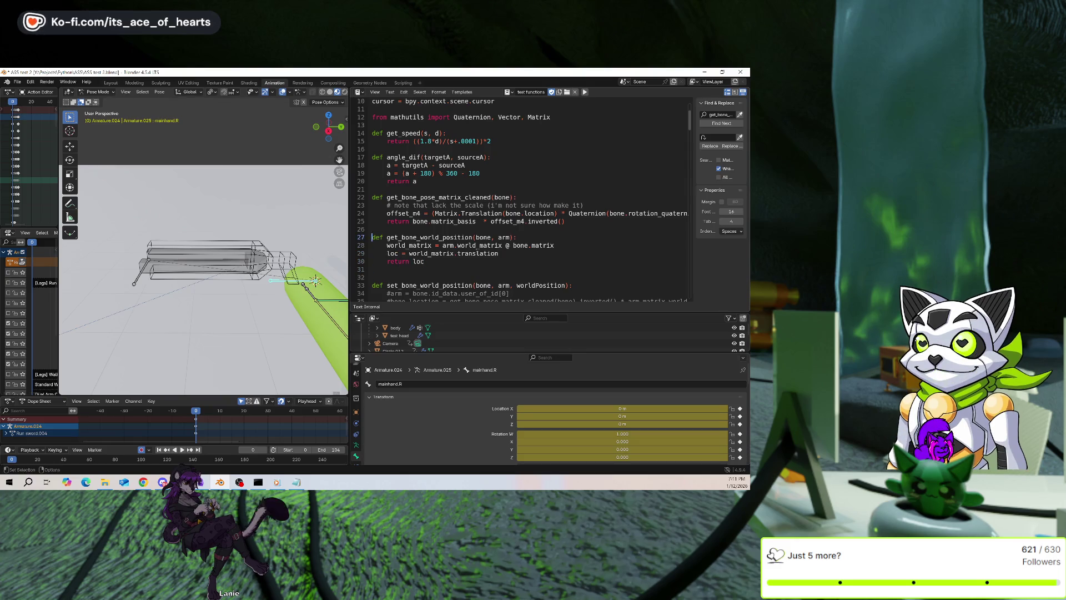
pyautogui.click(371, 245)
pyautogui.hotkey('ctrl', 's')
pyautogui.scroll(-10, 522, 200)
pyautogui.scroll(-13, 522, 200)
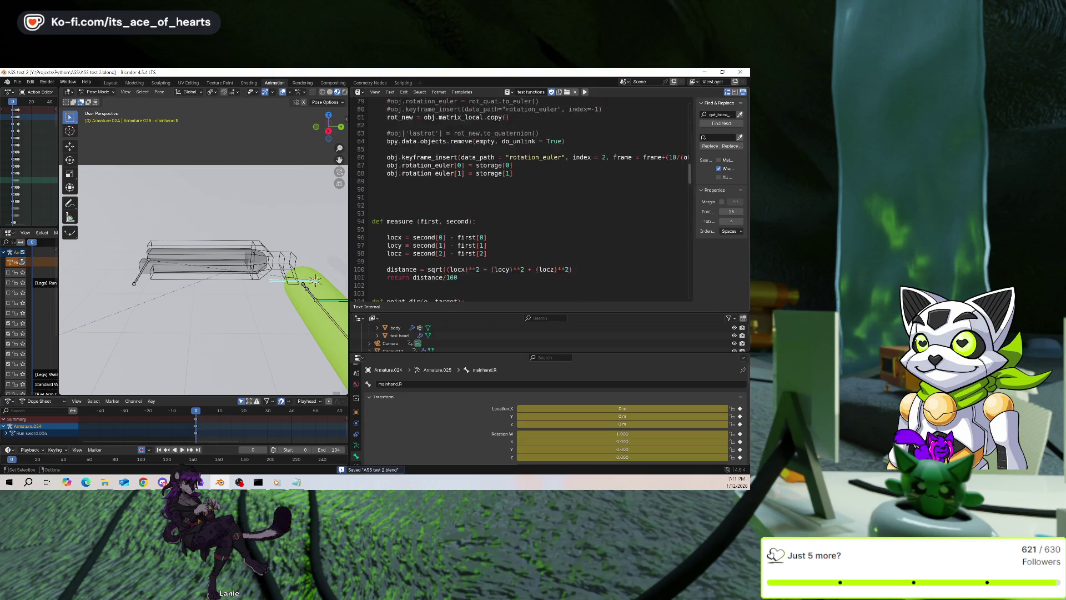
pyautogui.scroll(-14, 522, 200)
pyautogui.scroll(-12, 452, 227)
pyautogui.scroll(-12, 453, 228)
pyautogui.scroll(-12, 453, 227)
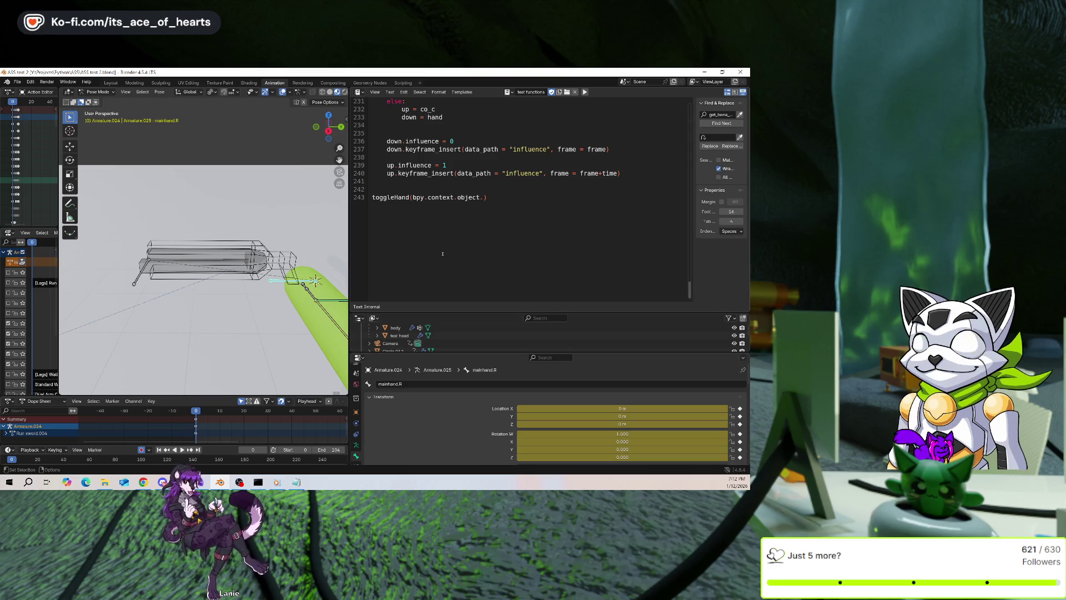
pyautogui.scroll(2, 487, 248)
pyautogui.moveTo(485, 244); pyautogui.dragTo(413, 245)
pyautogui.scroll(4, 444, 245)
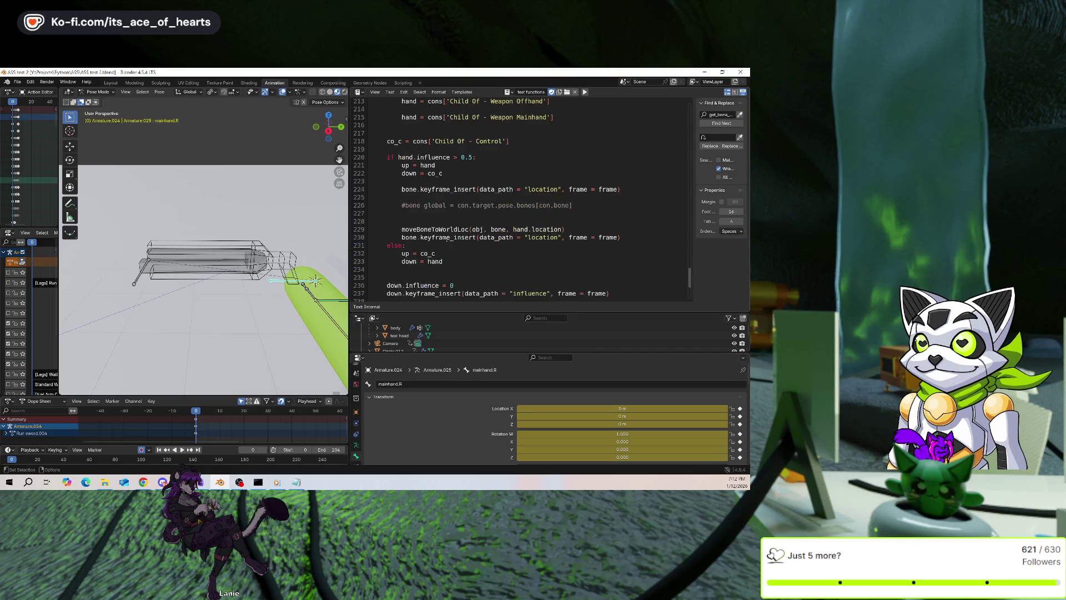
pyautogui.scroll(4, 437, 161)
pyautogui.scroll(-6, 437, 161)
pyautogui.scroll(-1, 486, 267)
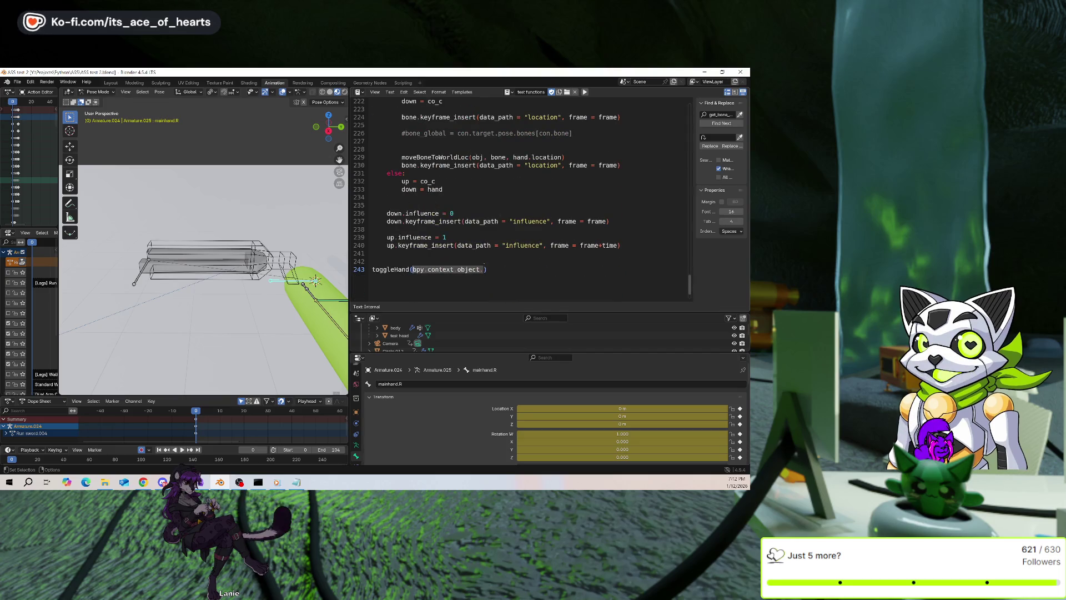
pyautogui.press('Up')
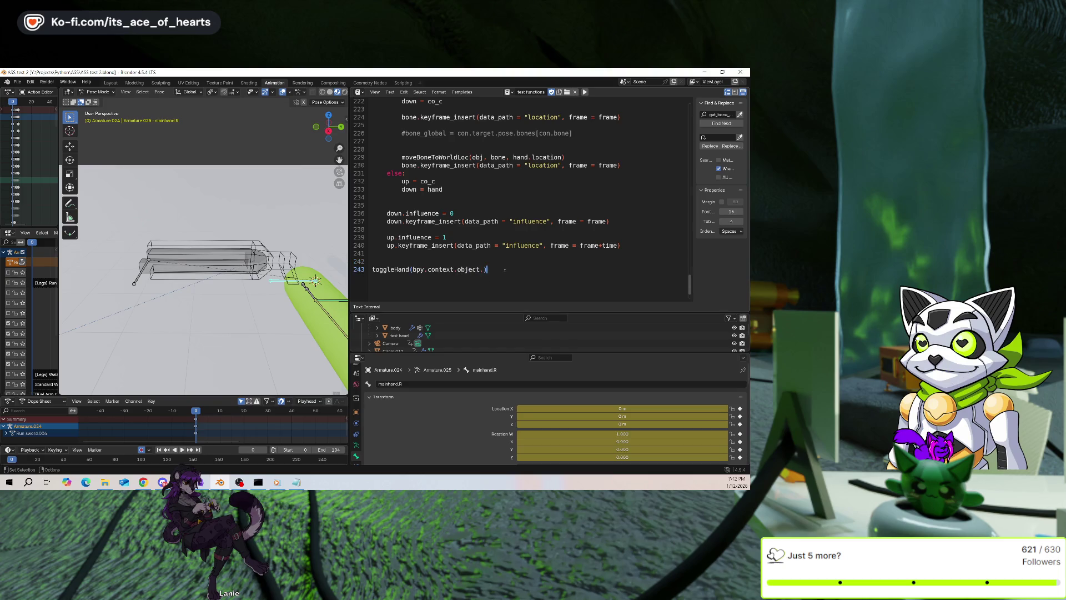
pyautogui.click(143, 482)
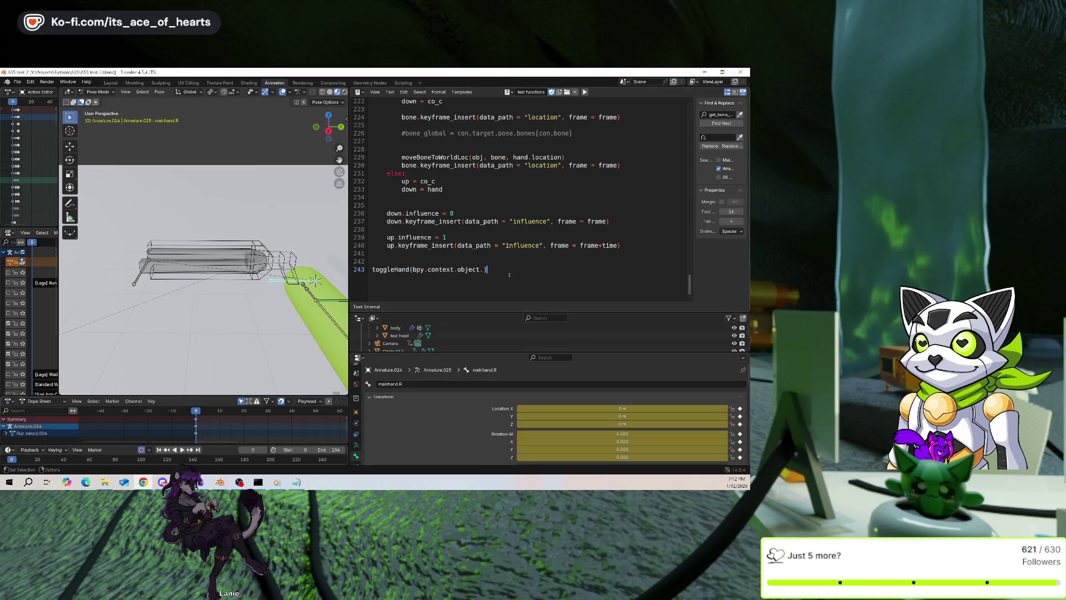
# Insert a 'get_bone_world_position(' call on line 227 of the toggleHand script
pyautogui.press('Return')
pyautogui.press('Return')
pyautogui.write('get_bone_world_position')
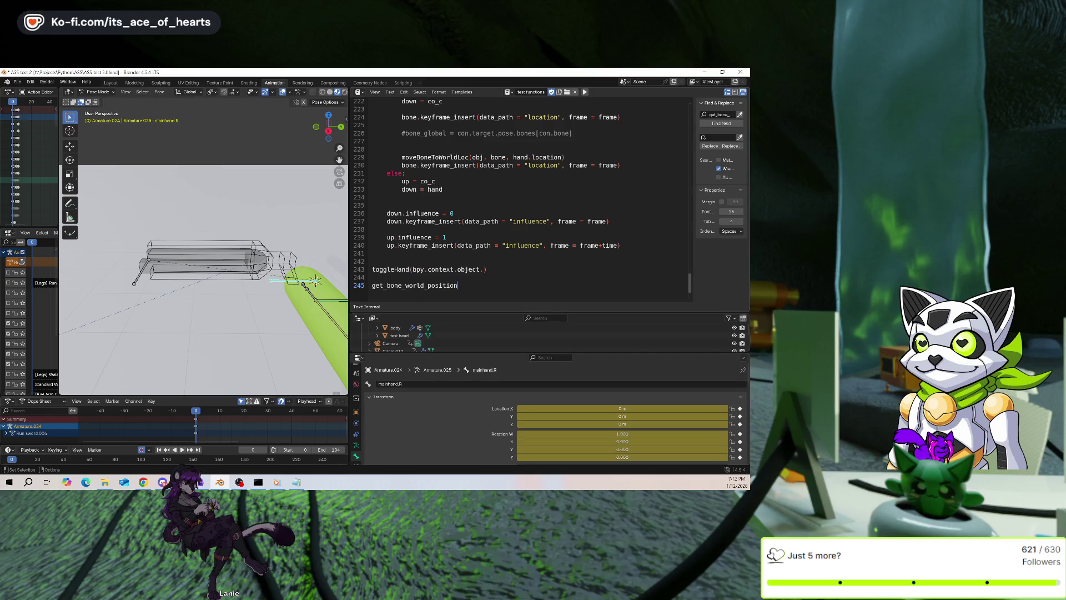
pyautogui.scroll(2, 488, 268)
pyautogui.scroll(-1, 487, 269)
pyautogui.scroll(-1, 487, 269)
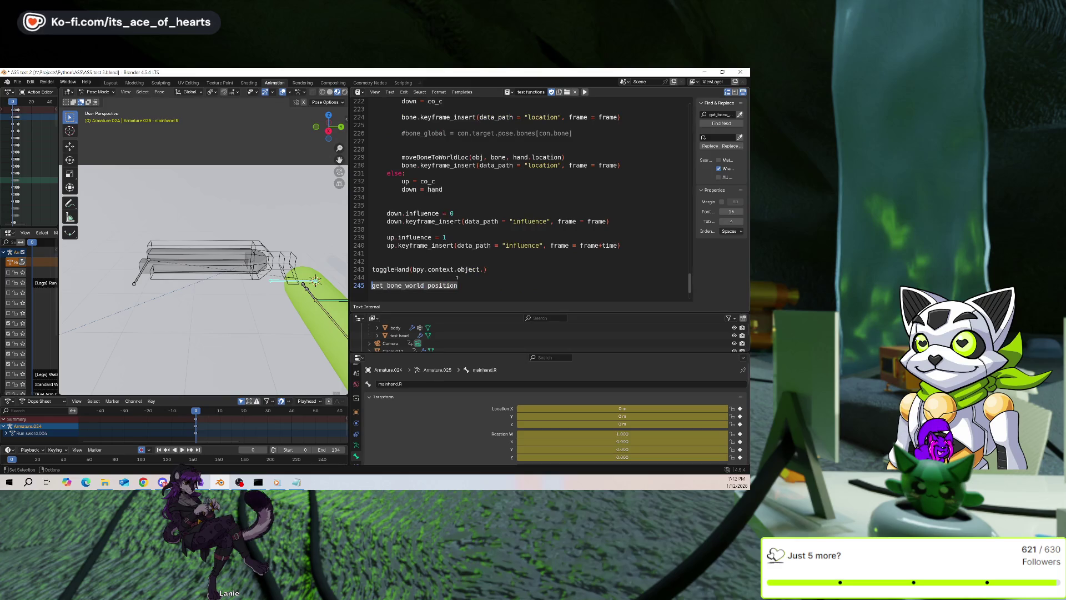
pyautogui.scroll(3, 481, 269)
pyautogui.scroll(3, 481, 269)
pyautogui.scroll(3, 431, 185)
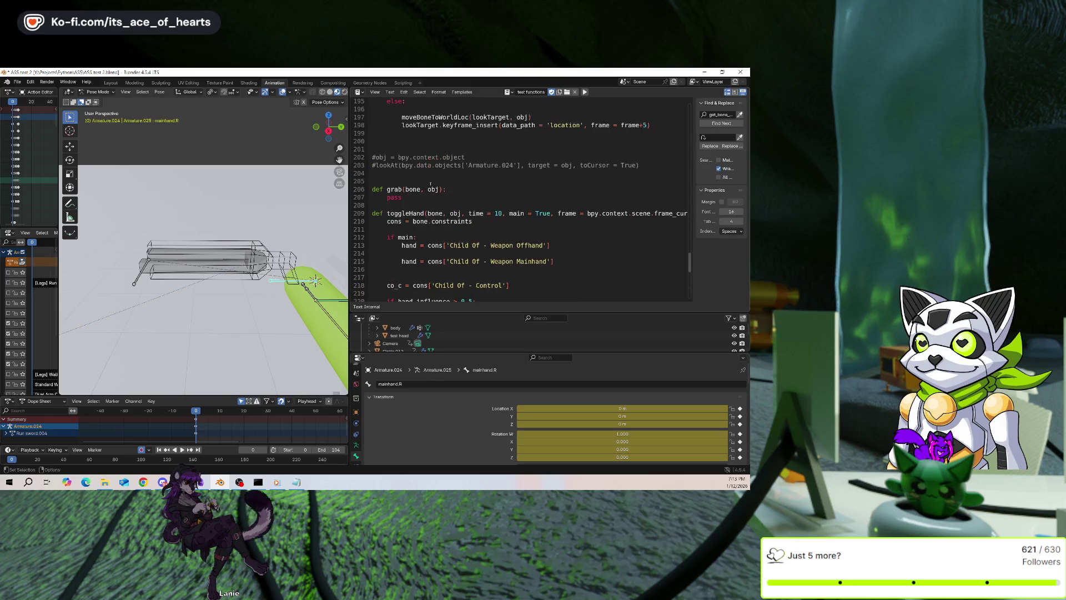
pyautogui.scroll(-2, 450, 201)
pyautogui.scroll(-2, 466, 211)
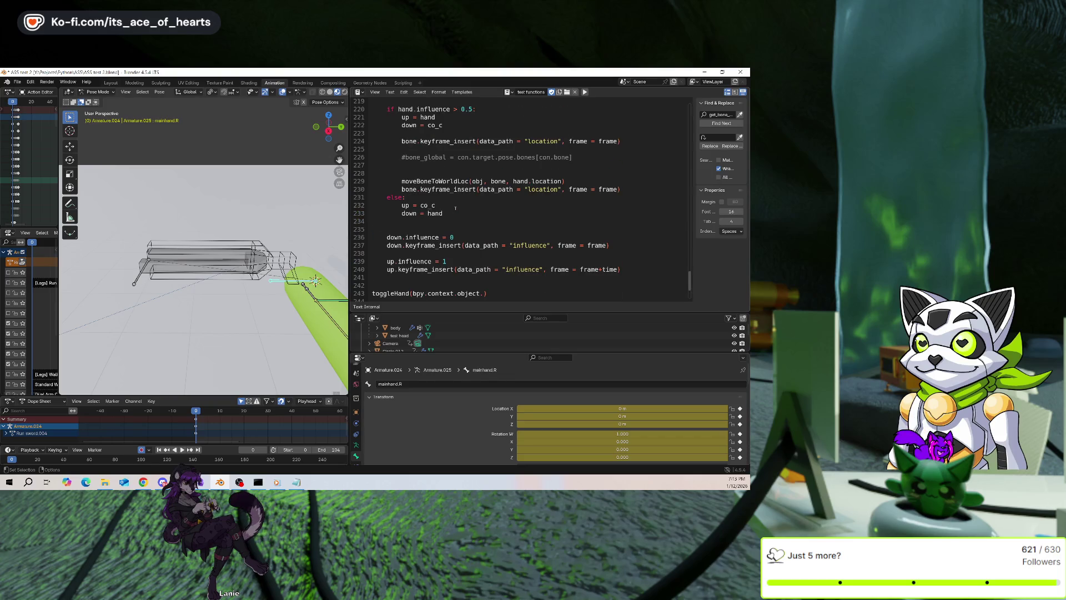
pyautogui.scroll(-2, 482, 220)
pyautogui.write('get_bone_world_position')
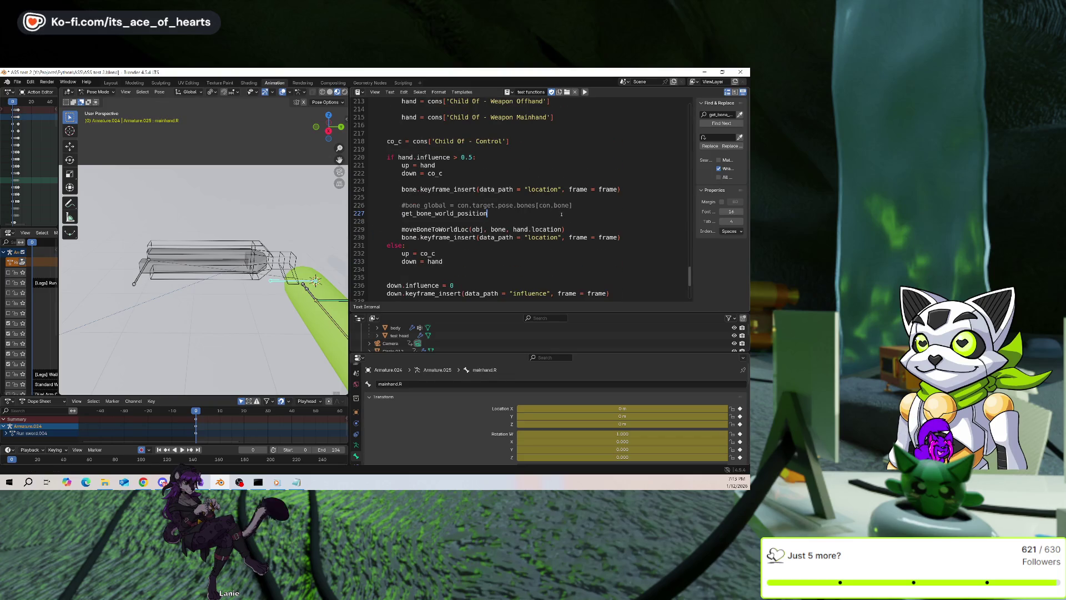
pyautogui.write('(')
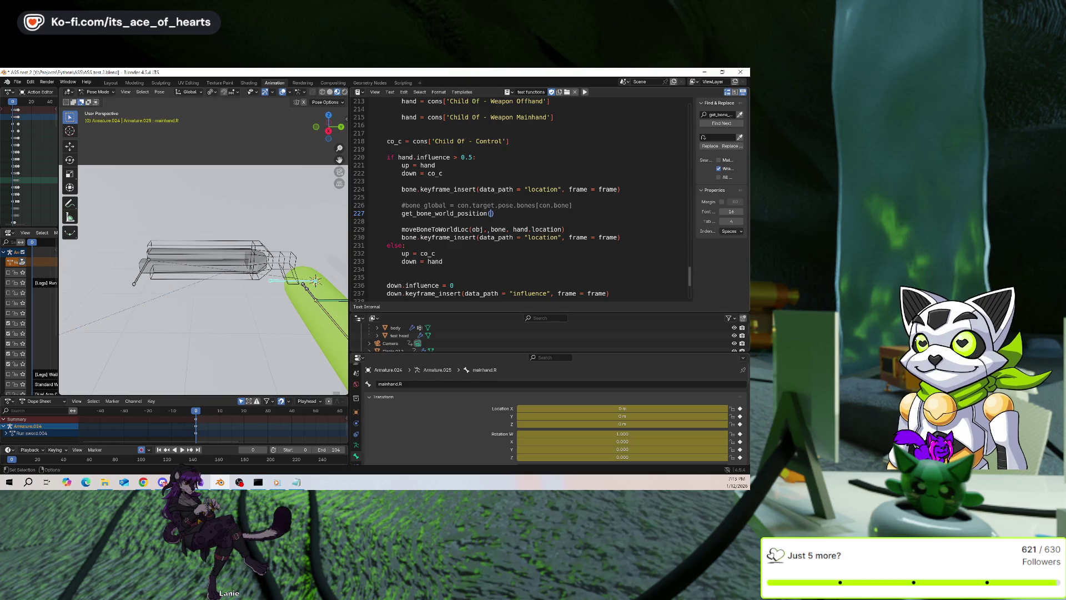
pyautogui.scroll(-1, 510, 235)
pyautogui.scroll(-1, 509, 234)
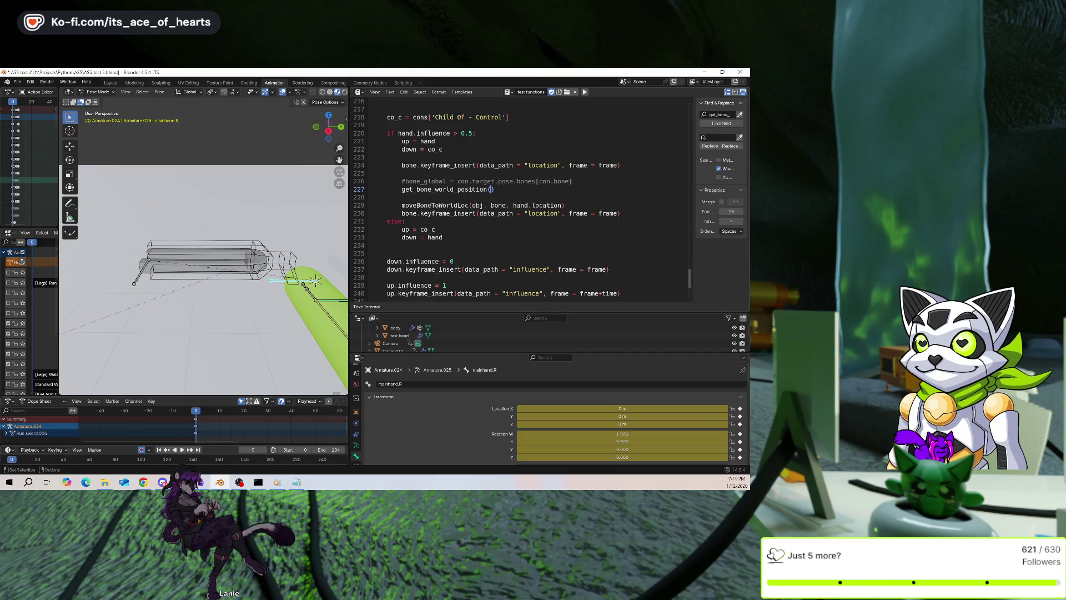
pyautogui.scroll(3, 497, 185)
pyautogui.doubleClick(409, 214)
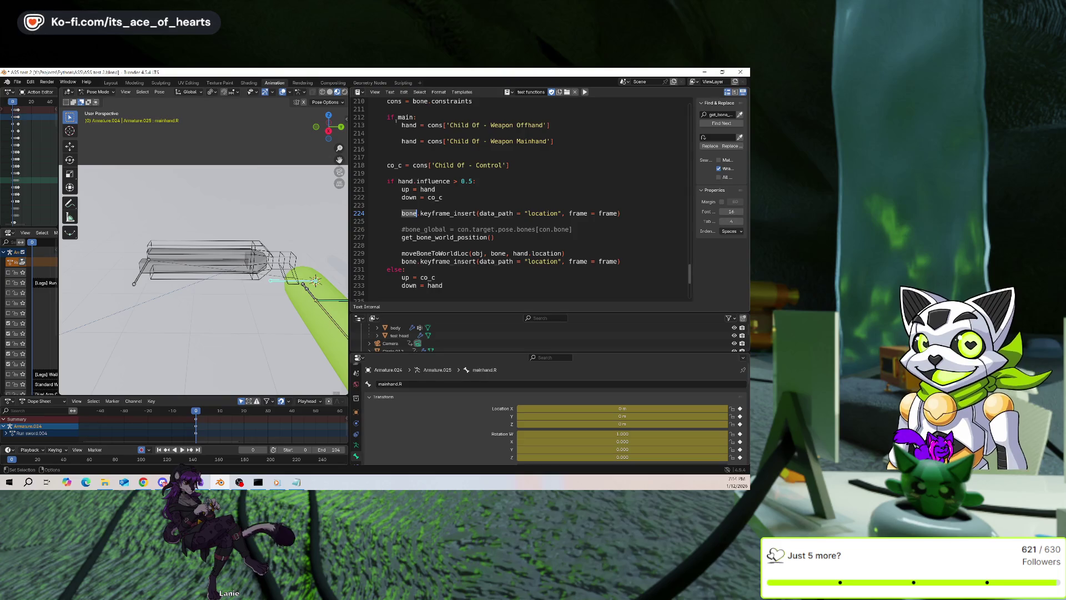
pyautogui.doubleClick(410, 124)
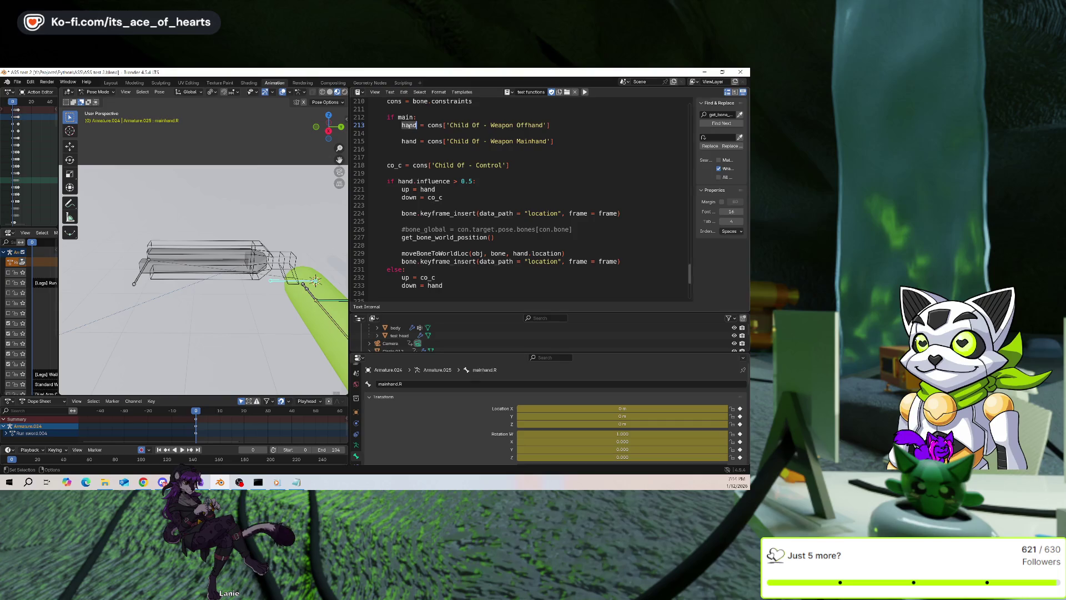
# Type 'else:' on blank line 214 so the Weapon Mainhand assignment becomes the else branch
pyautogui.scroll(2, 466, 141)
pyautogui.click(423, 182)
pyautogui.write('else:')
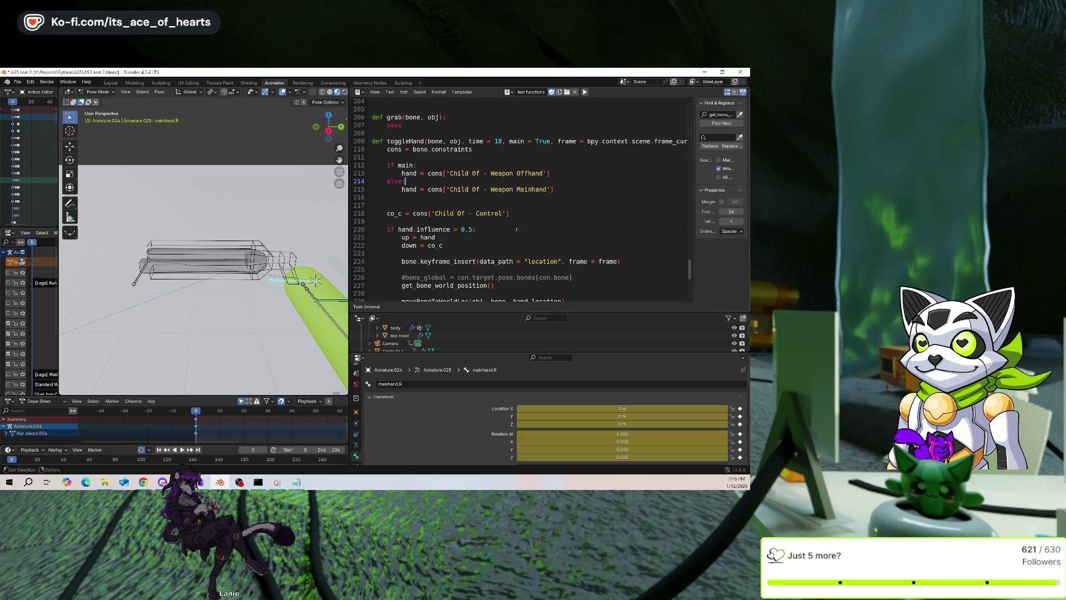
pyautogui.scroll(-1, 500, 206)
pyautogui.scroll(1, 489, 189)
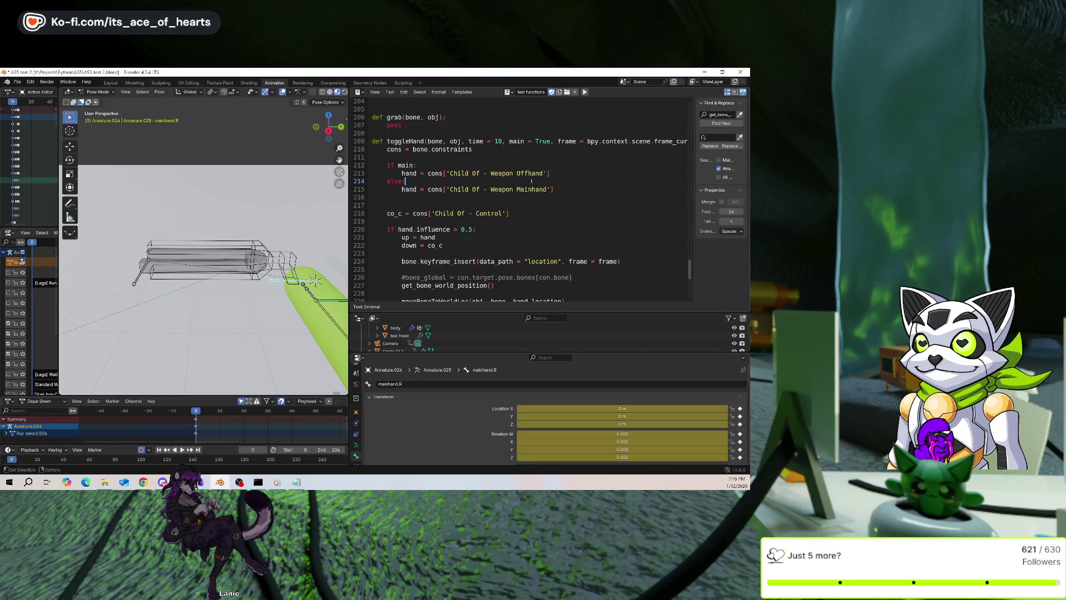
pyautogui.scroll(-1, 524, 197)
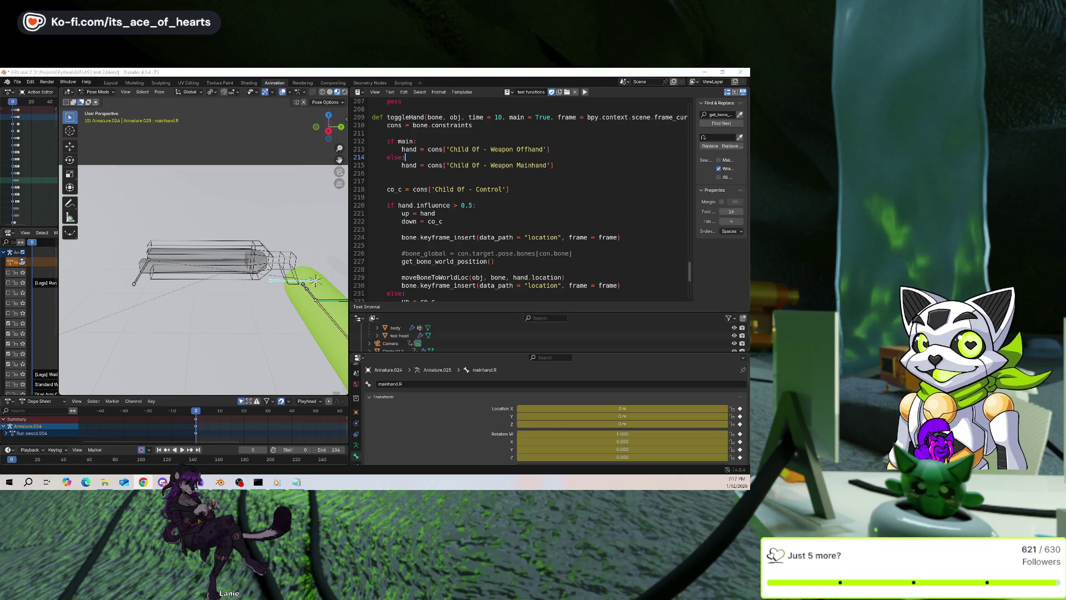
pyautogui.click(143, 482)
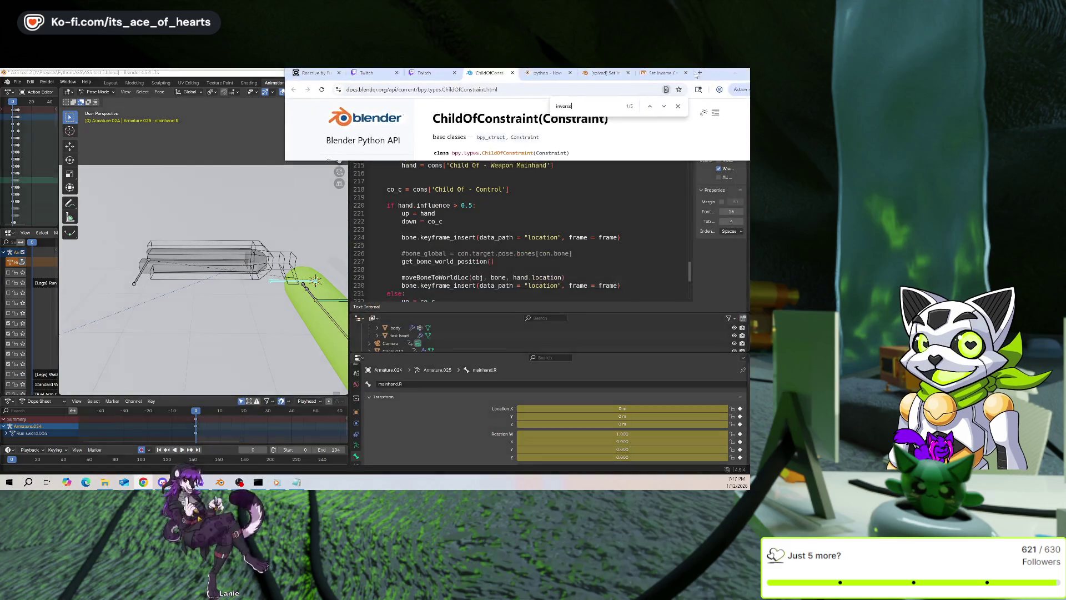
pyautogui.moveTo(631, 116); pyautogui.dragTo(609, 115)
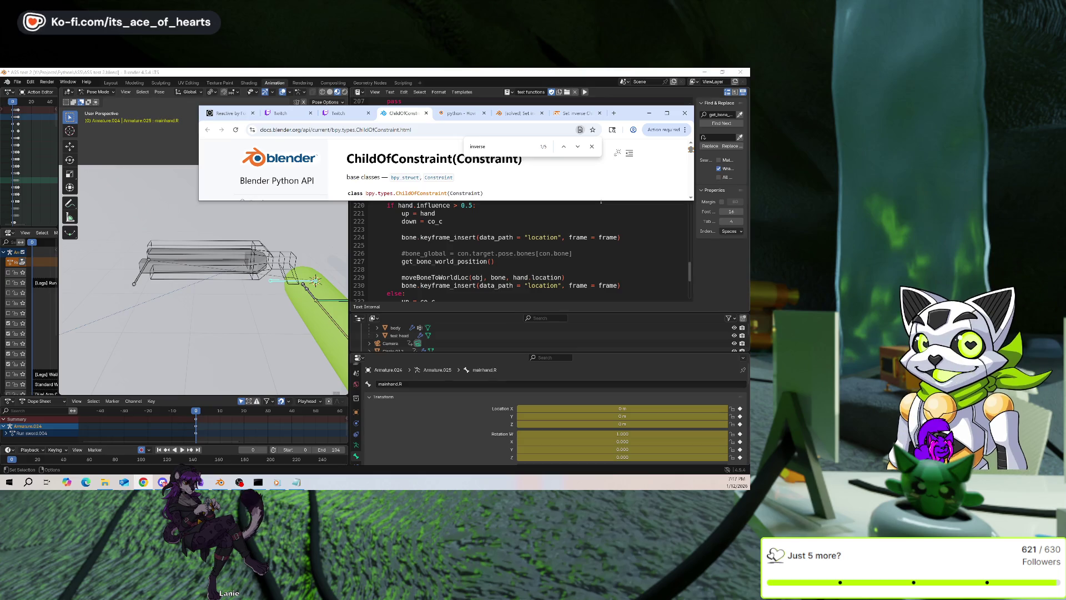
pyautogui.moveTo(601, 201); pyautogui.dragTo(582, 319)
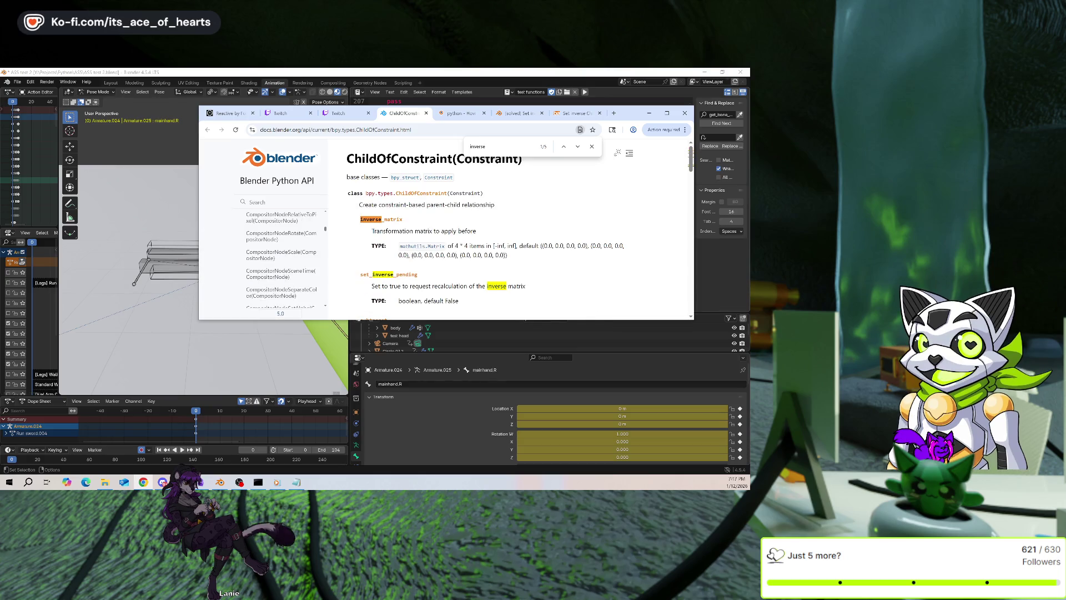
pyautogui.click(649, 113)
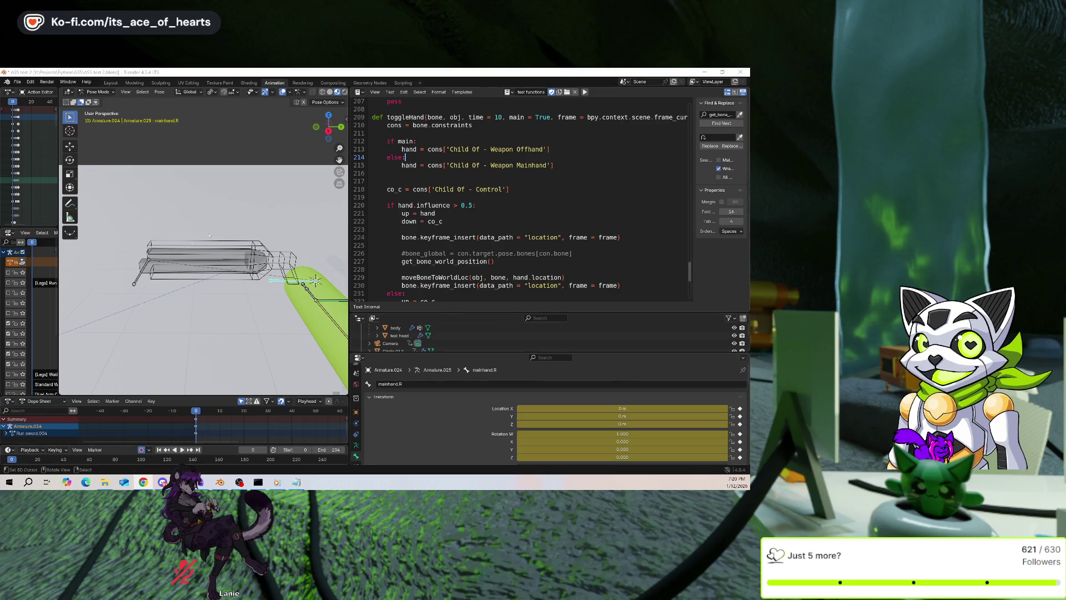
# Orbit and zoom the viewport to see the whole green character and armature from a new angle
pyautogui.moveTo(222, 266); pyautogui.dragTo(201, 262, button='middle')
pyautogui.scroll(-5, 201, 262)
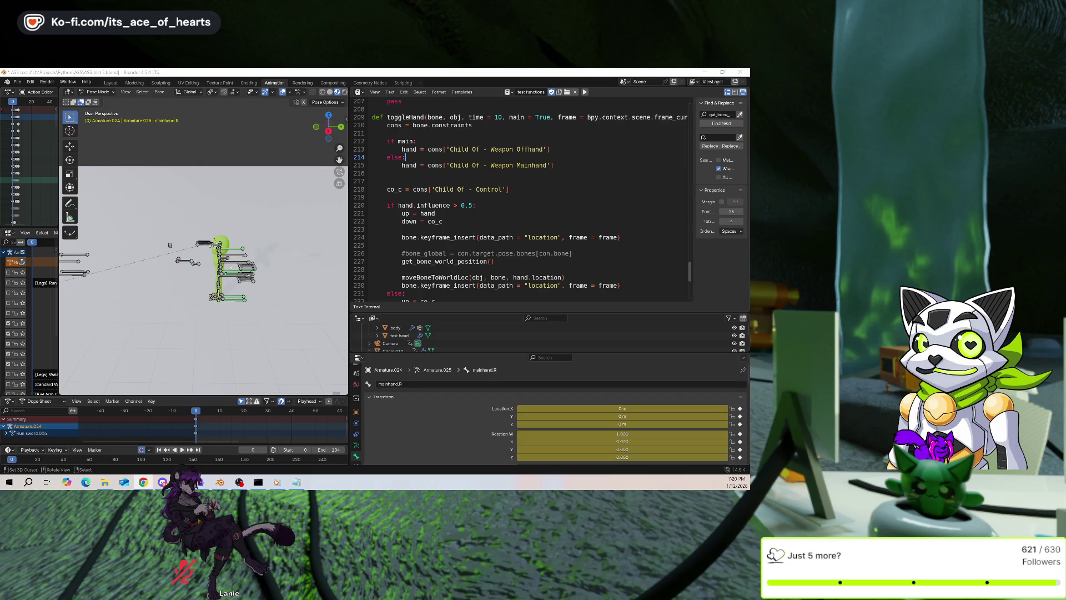
pyautogui.scroll(4, 204, 250)
pyautogui.moveTo(203, 253); pyautogui.dragTo(205, 260, button='middle')
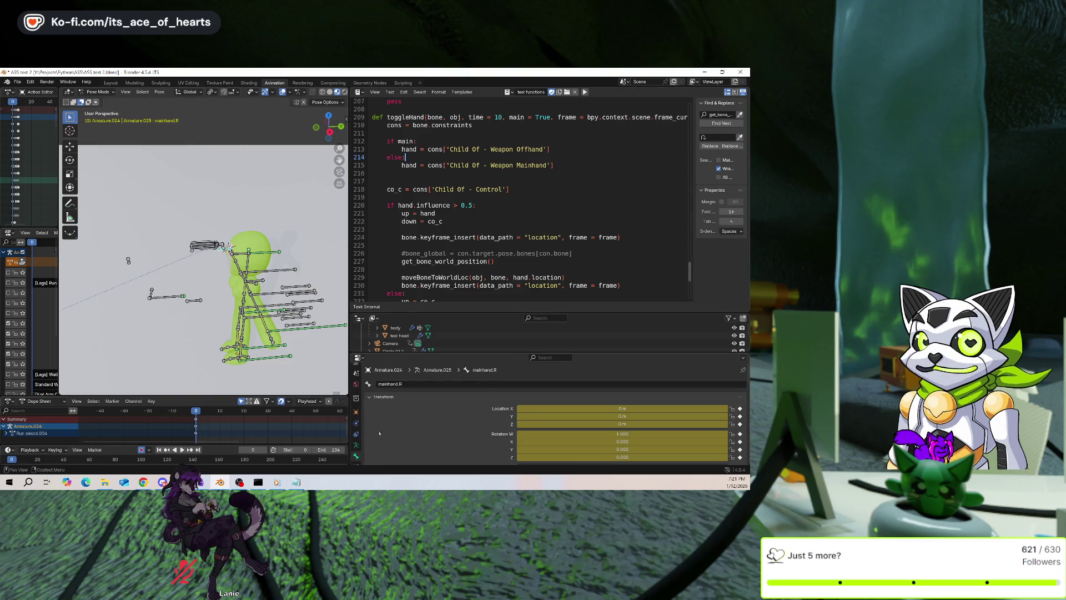
# Select arm.ik.R and review its Child Of constraints targeting Weapon Mainhand and arm.control.R
pyautogui.click(356, 462)
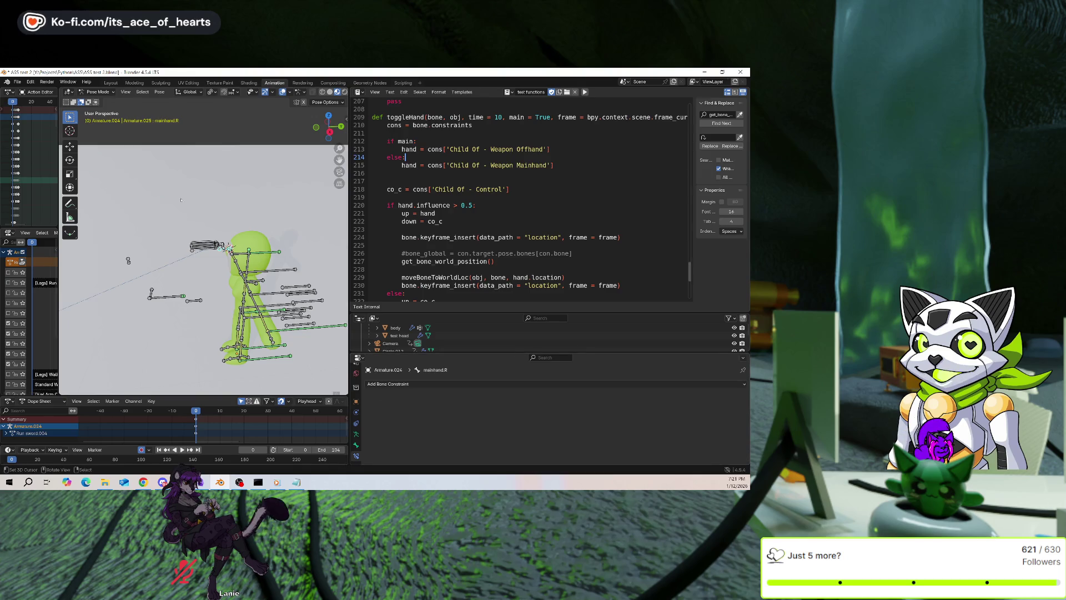
pyautogui.scroll(1, 222, 236)
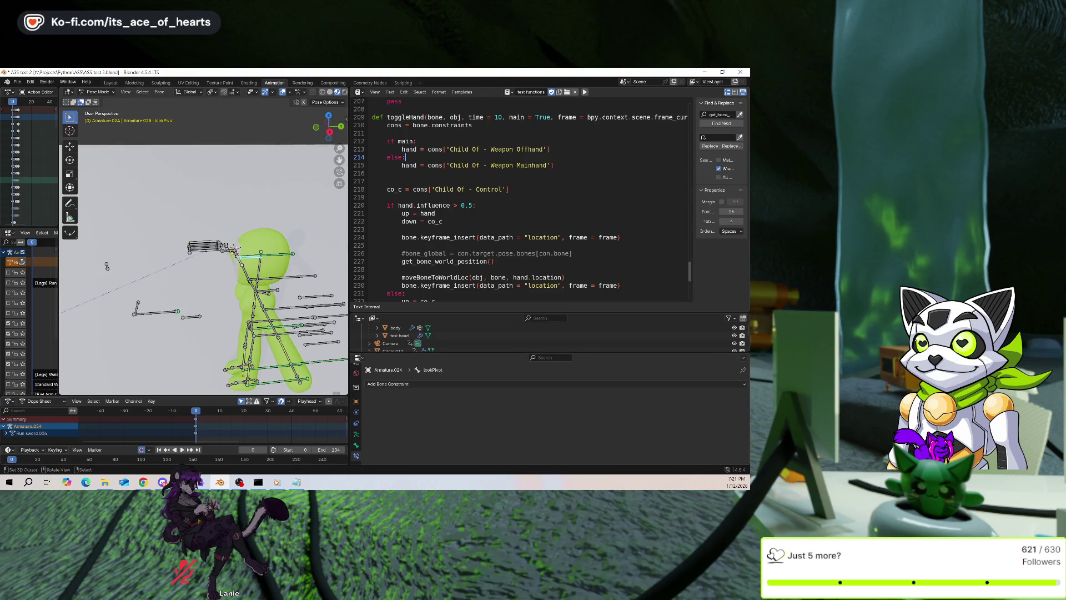
pyautogui.click(243, 267)
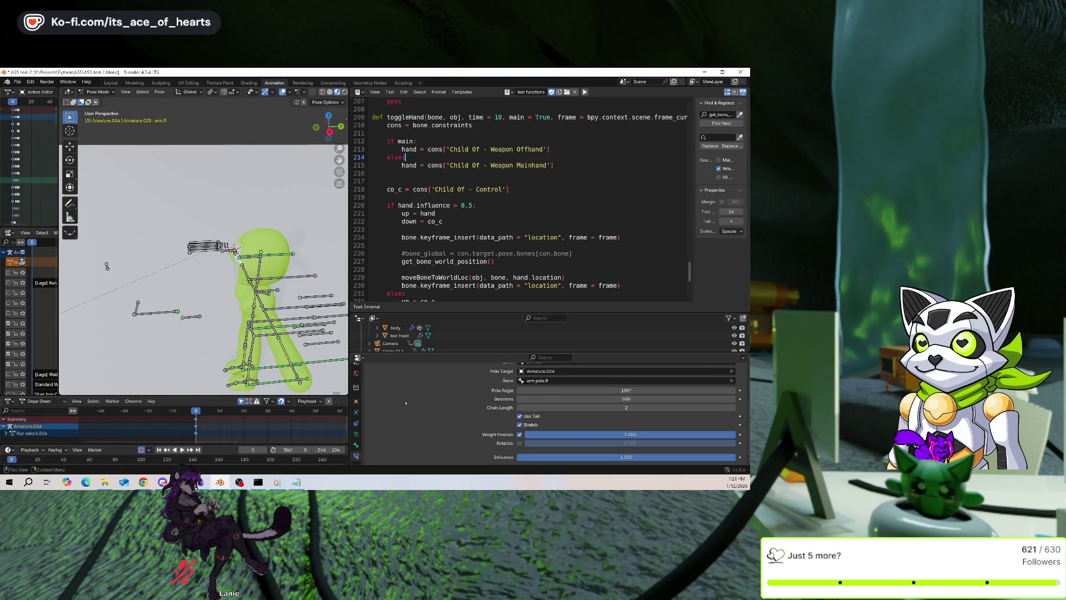
pyautogui.scroll(3, 234, 329)
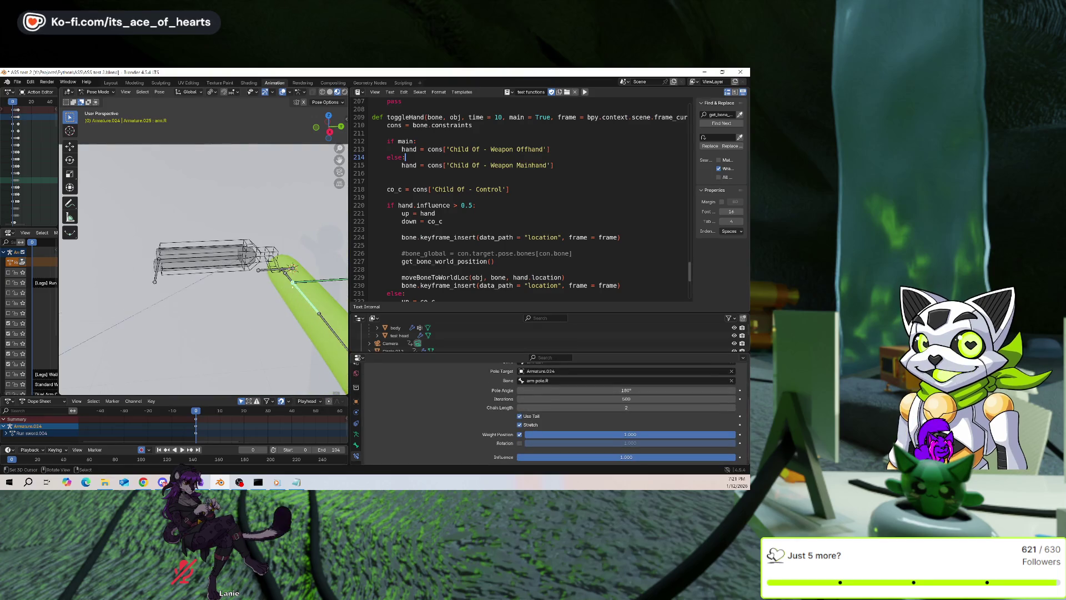
pyautogui.scroll(-5, 493, 429)
pyautogui.scroll(-3, 493, 428)
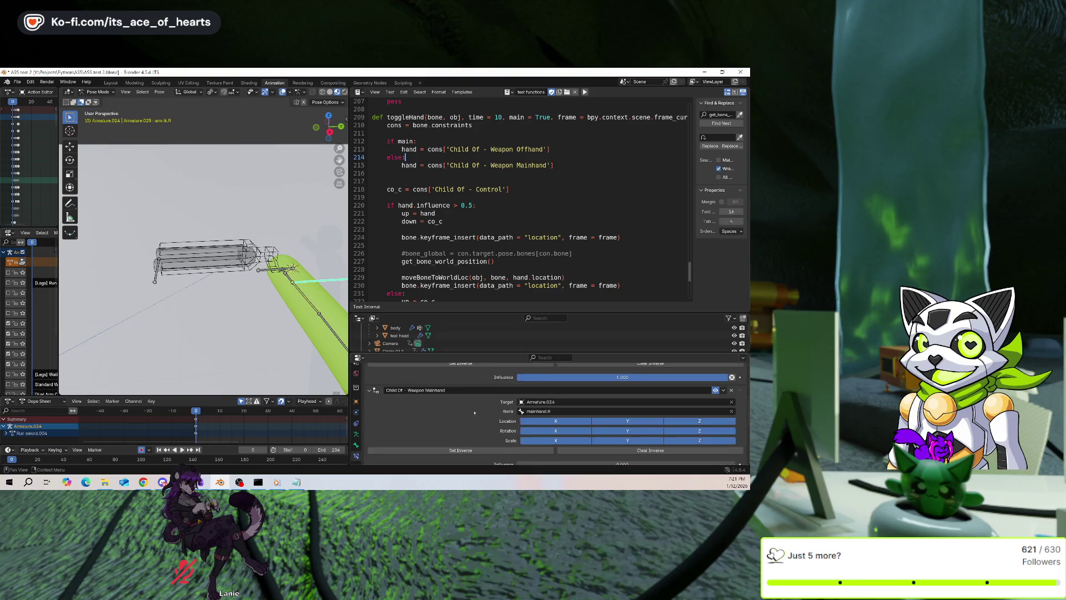
pyautogui.scroll(8, 473, 405)
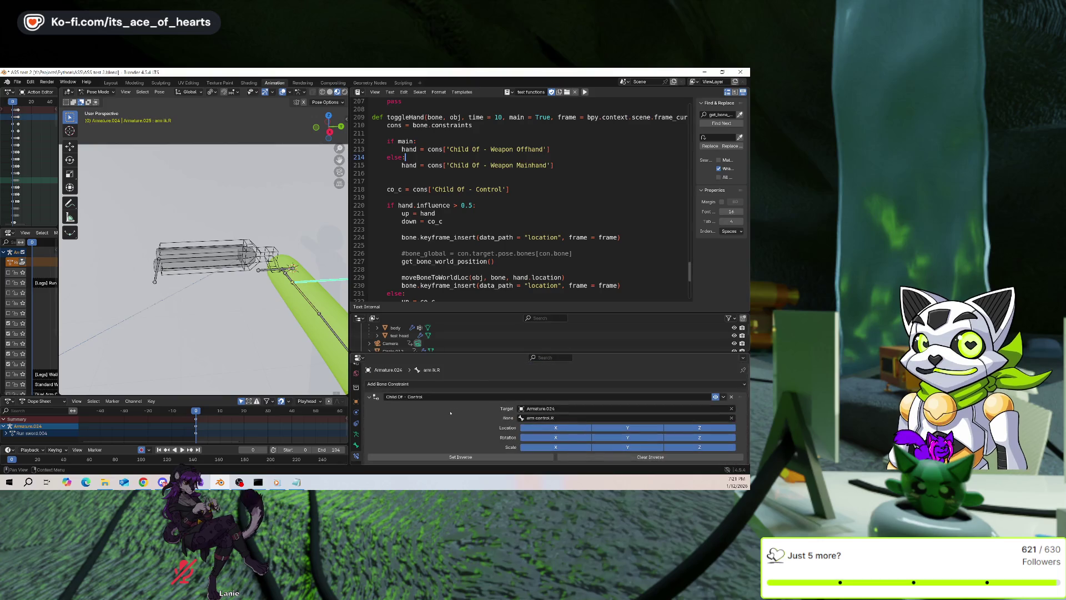